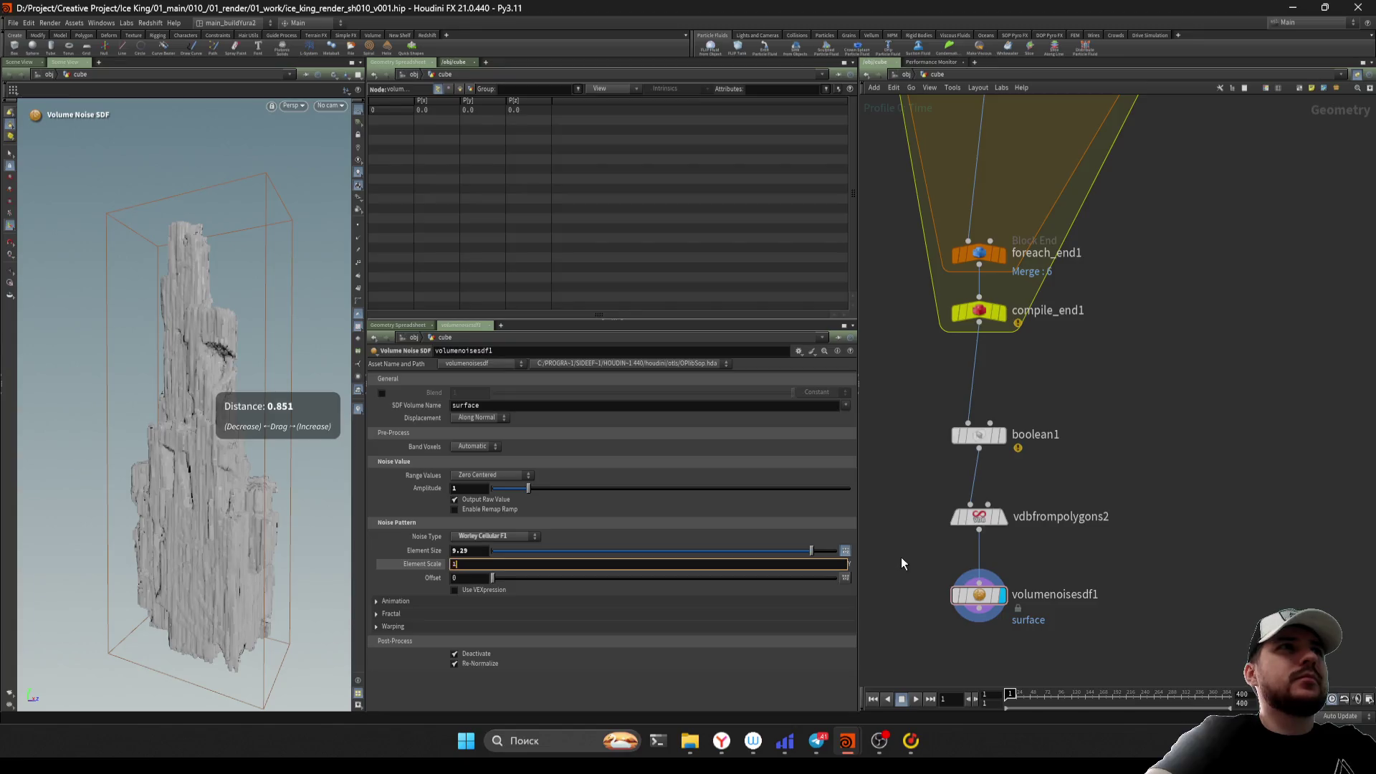
Set the volume noise element scale to 2, then to 0.1
type("2")
key("Return")
key("Escape")
middle_click_drag(307, 521, 331, 550)
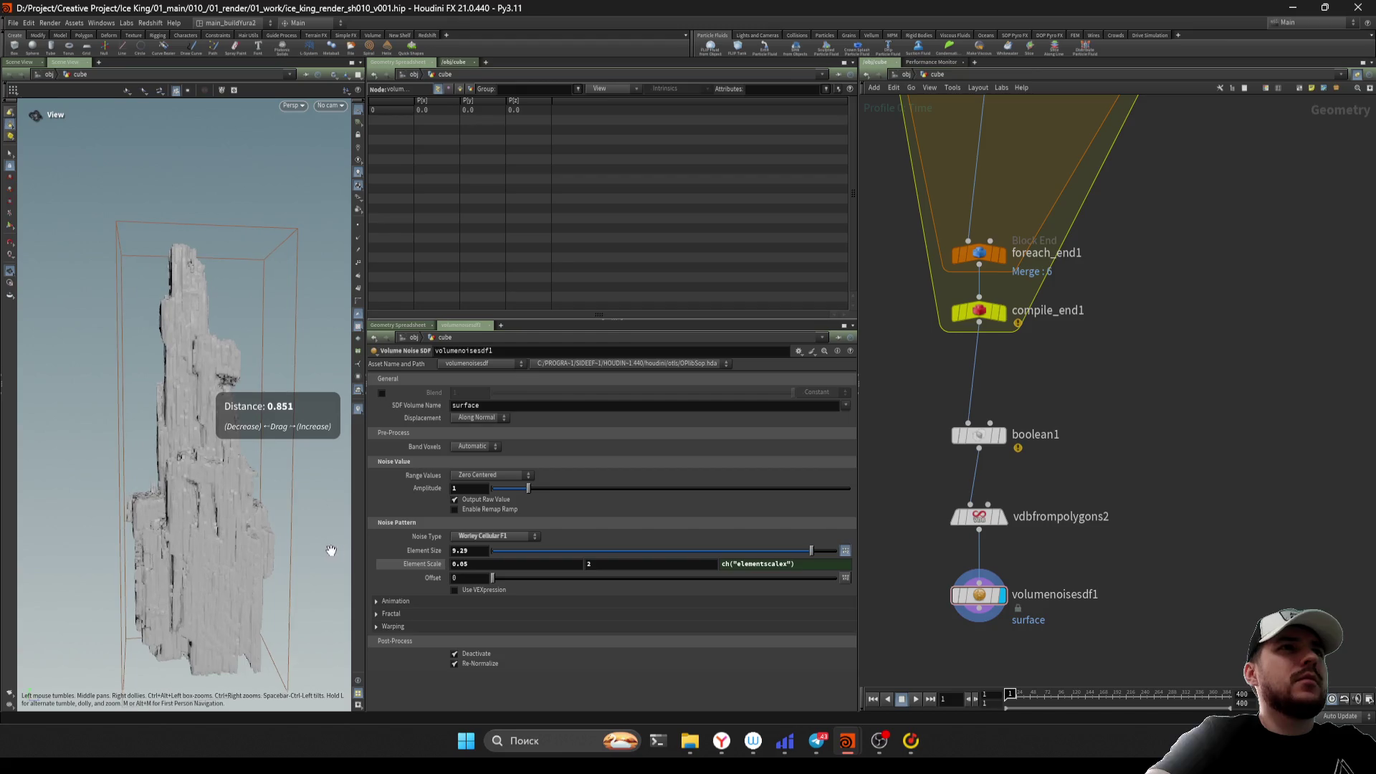
scroll(331, 550, "up", 2)
double_click(463, 571)
type("0.1")
key("Return")
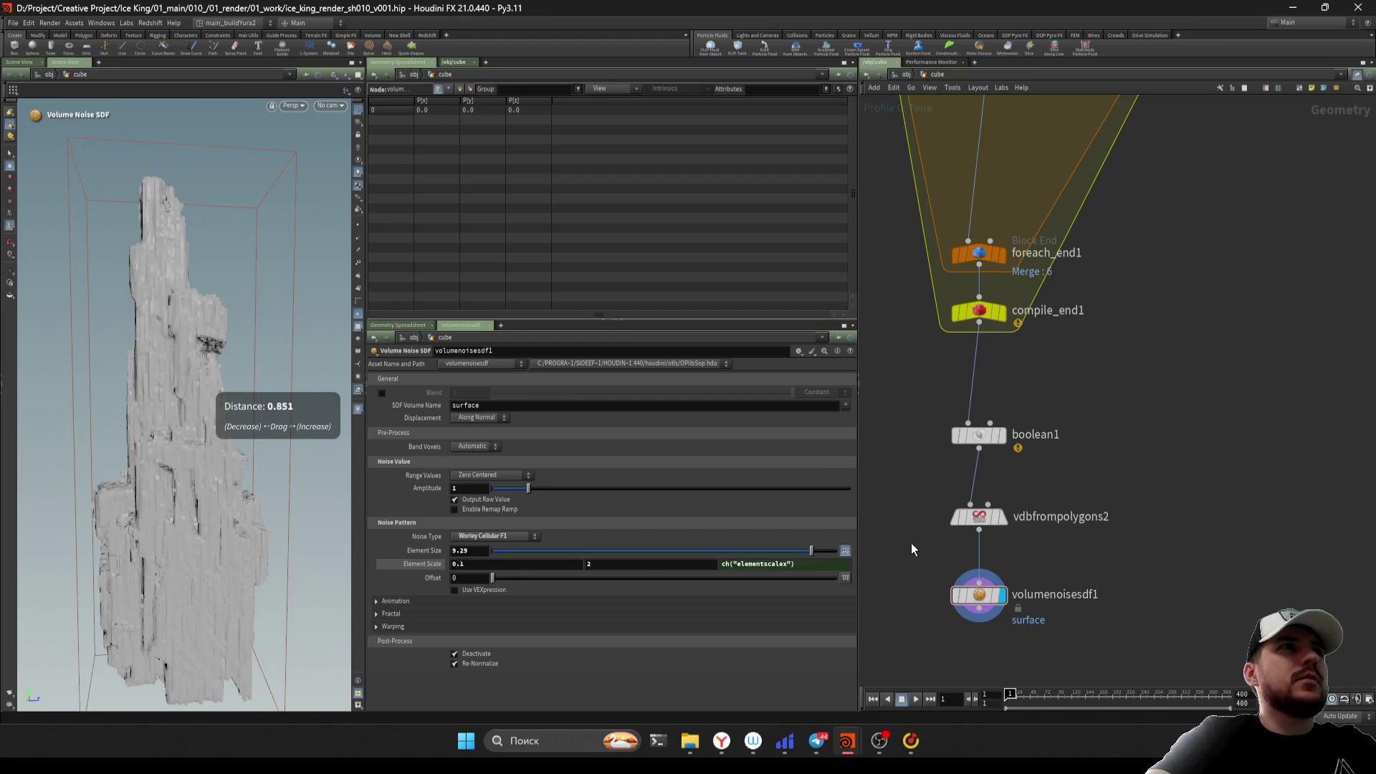
Set the noise element size to 6.05 and amplitude to 1.24
left_click(578, 550)
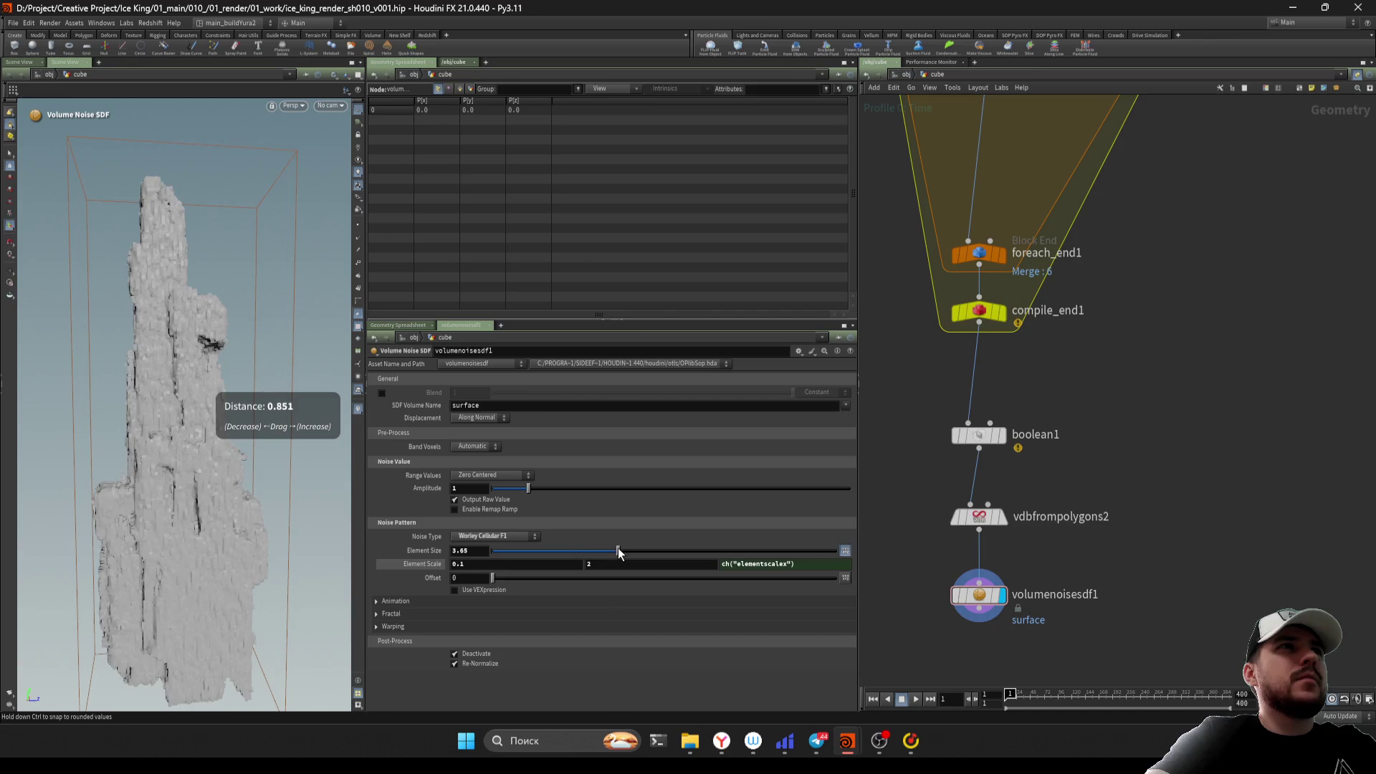
left_click(700, 550)
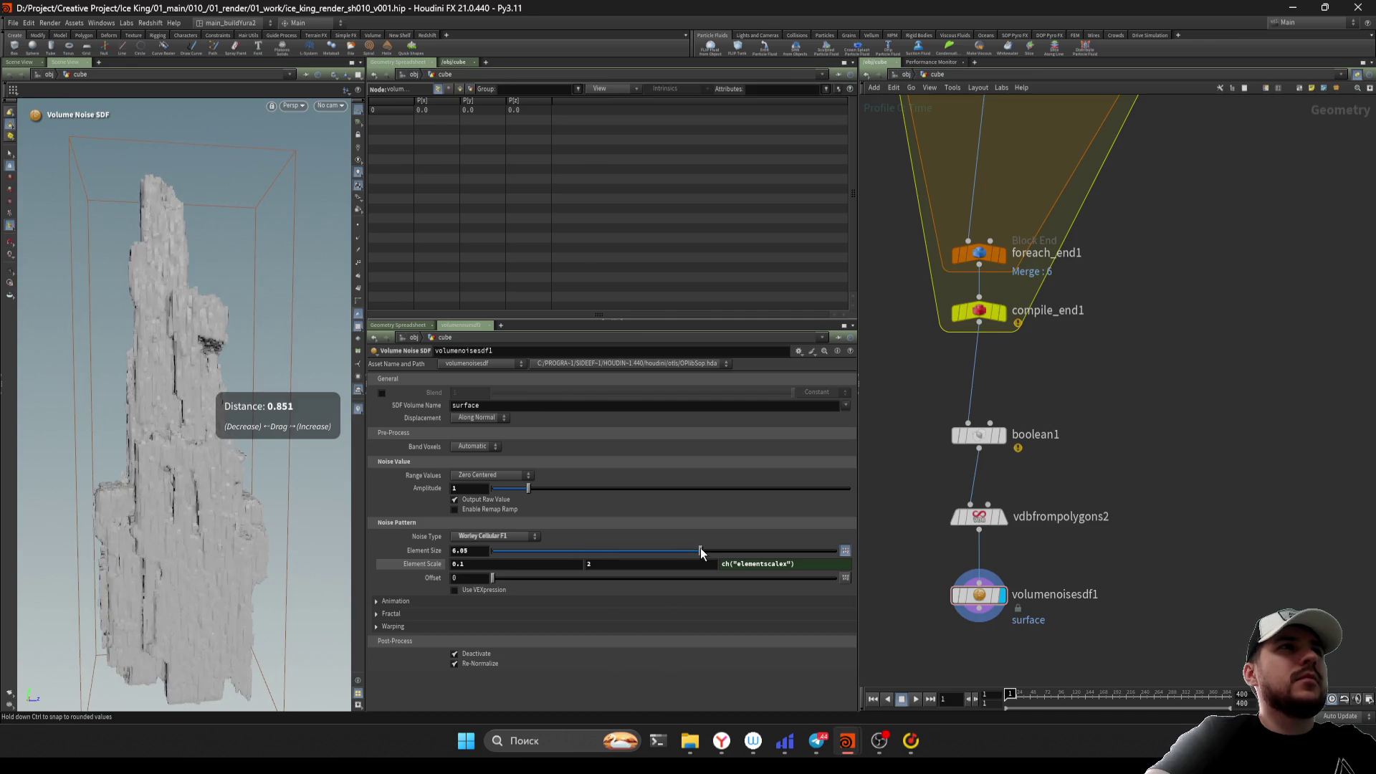
scroll(213, 522, "down", 2)
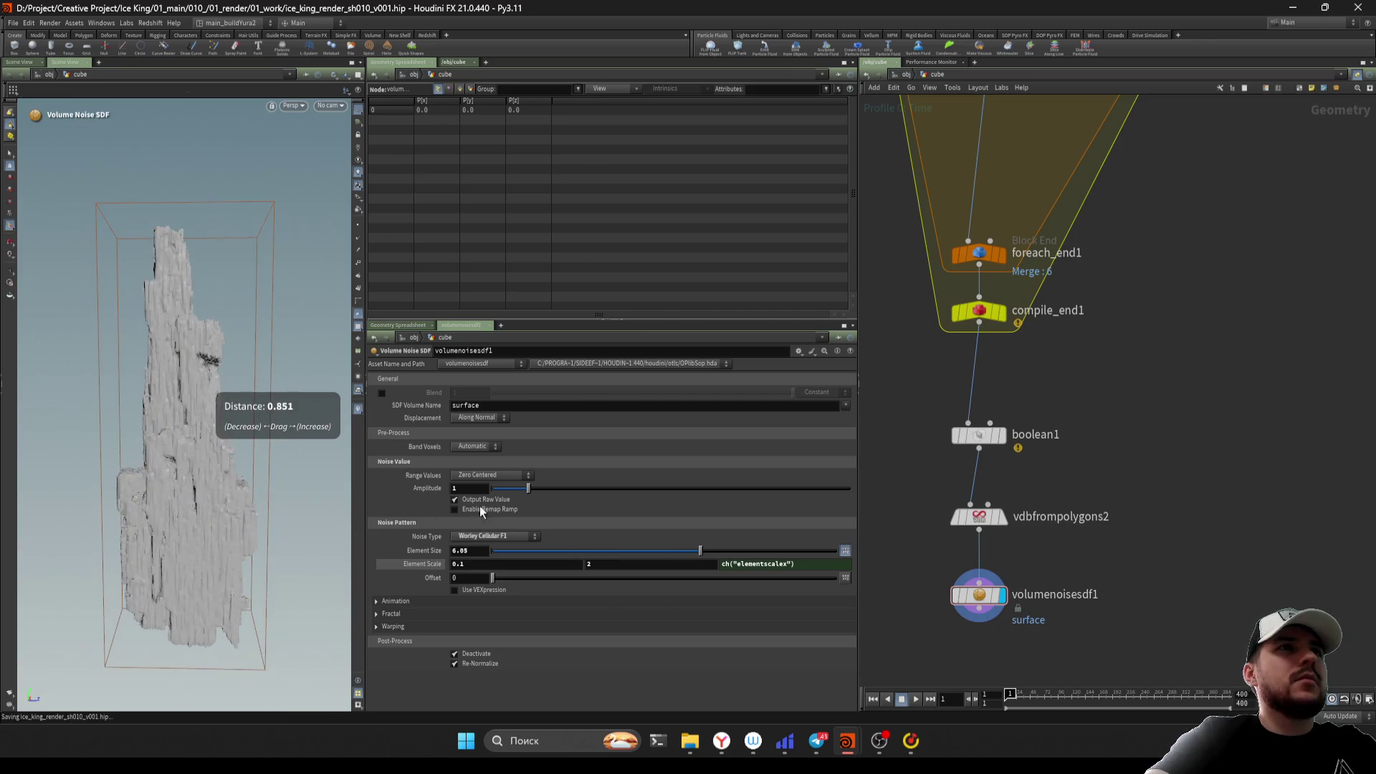
mouse_move(519, 488)
left_mouse_down()
mouse_move(563, 488)
mouse_move(510, 488)
mouse_move(550, 489)
mouse_move(534, 490)
left_mouse_up()
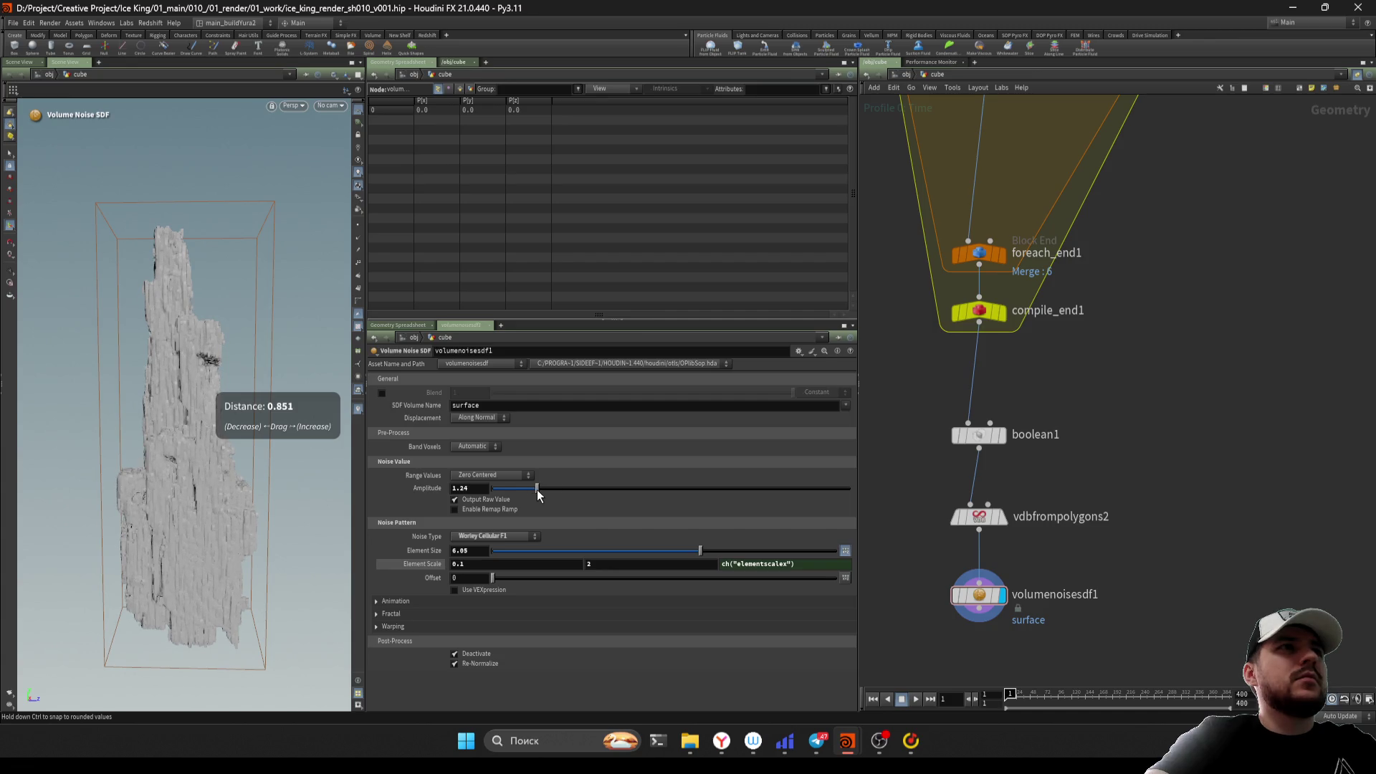
mouse_move(194, 484)
left_mouse_down("alt")
mouse_move(230, 516)
mouse_move(132, 513)
left_mouse_up("alt")
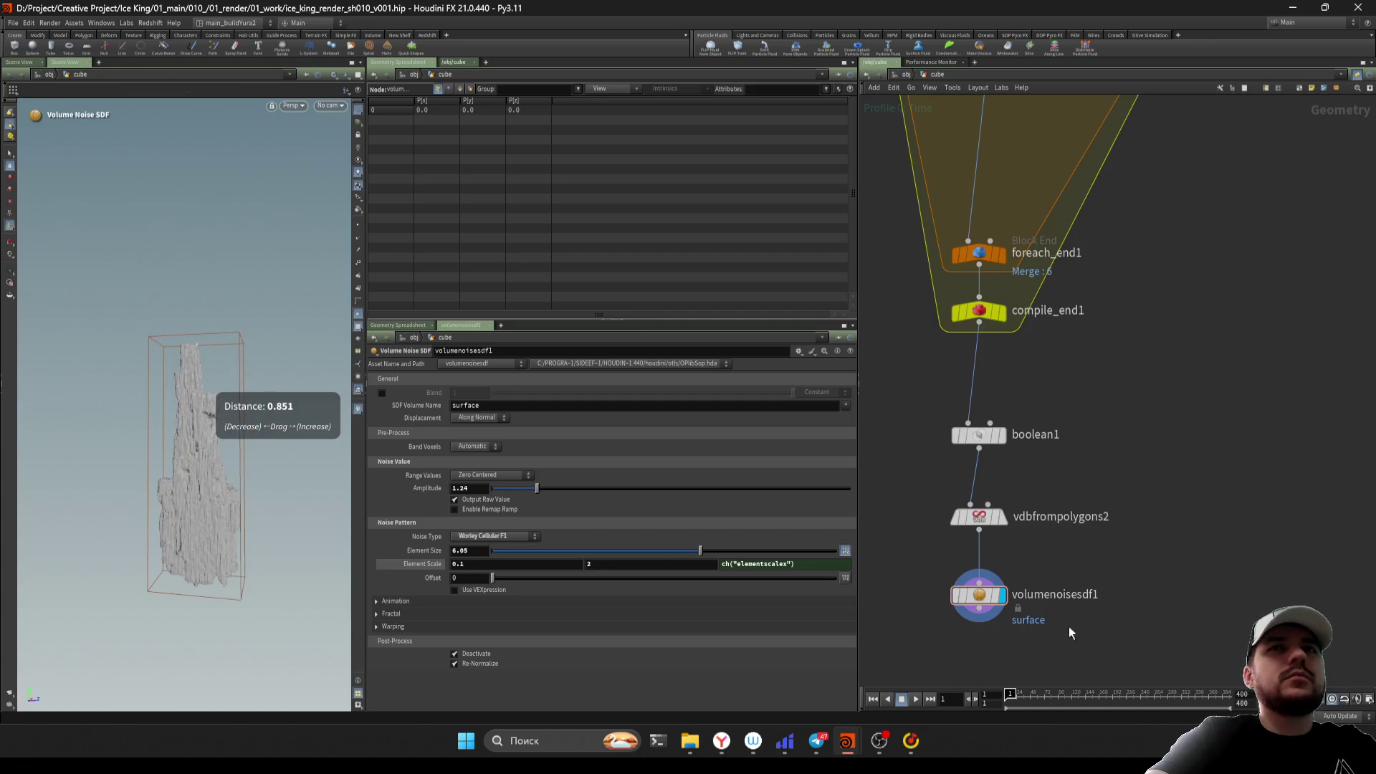
key("Tab")
Add a displayed convertvdb2 node below volumenoisesdf1, converting to Polygons
type("convert vdb")
key("Return")
left_click(1038, 626)
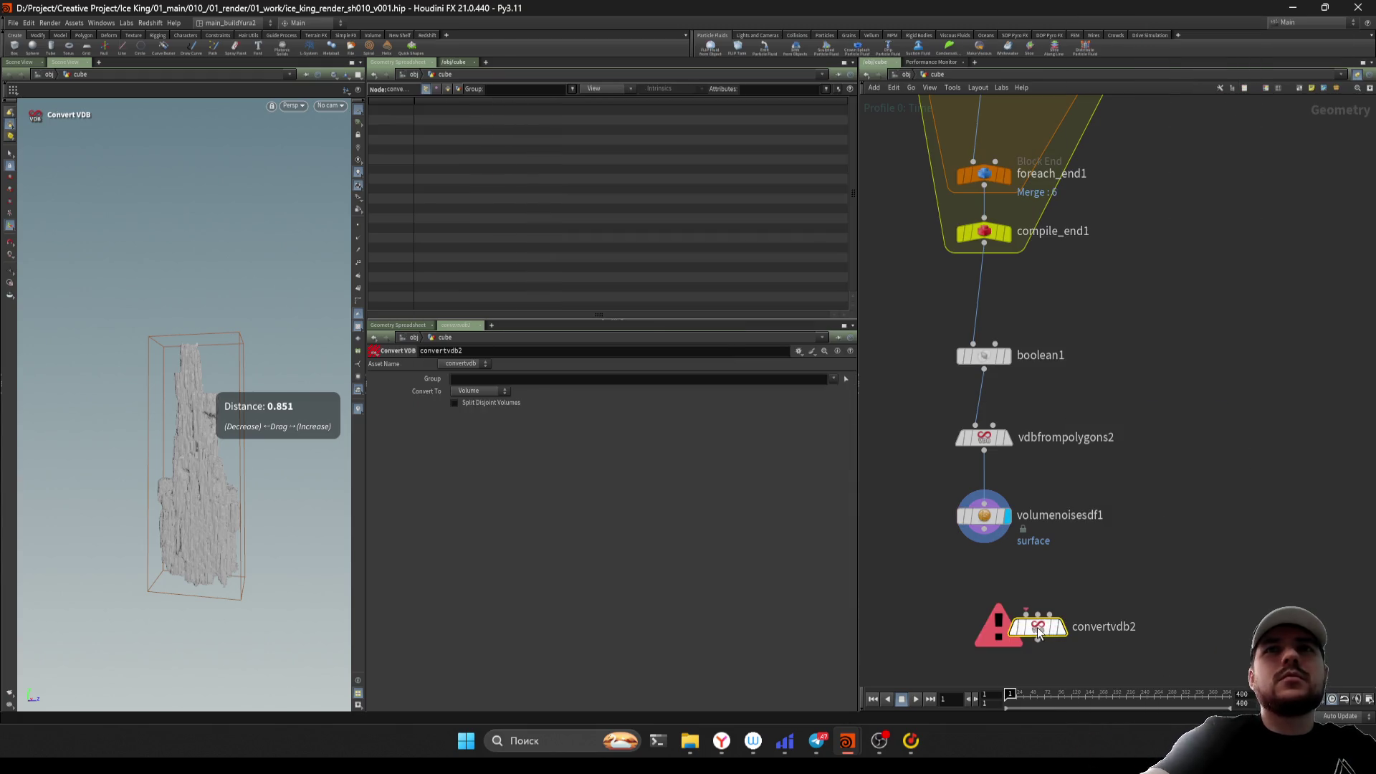
double_click(1091, 630)
left_click(480, 390)
left_click(483, 419)
Lay out the four rock nodes in a vertical column
mouse_move(1135, 666)
left_mouse_down()
mouse_move(940, 382)
mouse_move(935, 337)
left_mouse_up()
key("l")
left_click(984, 559)
key("Escape")
scroll(234, 502, "up", 5)
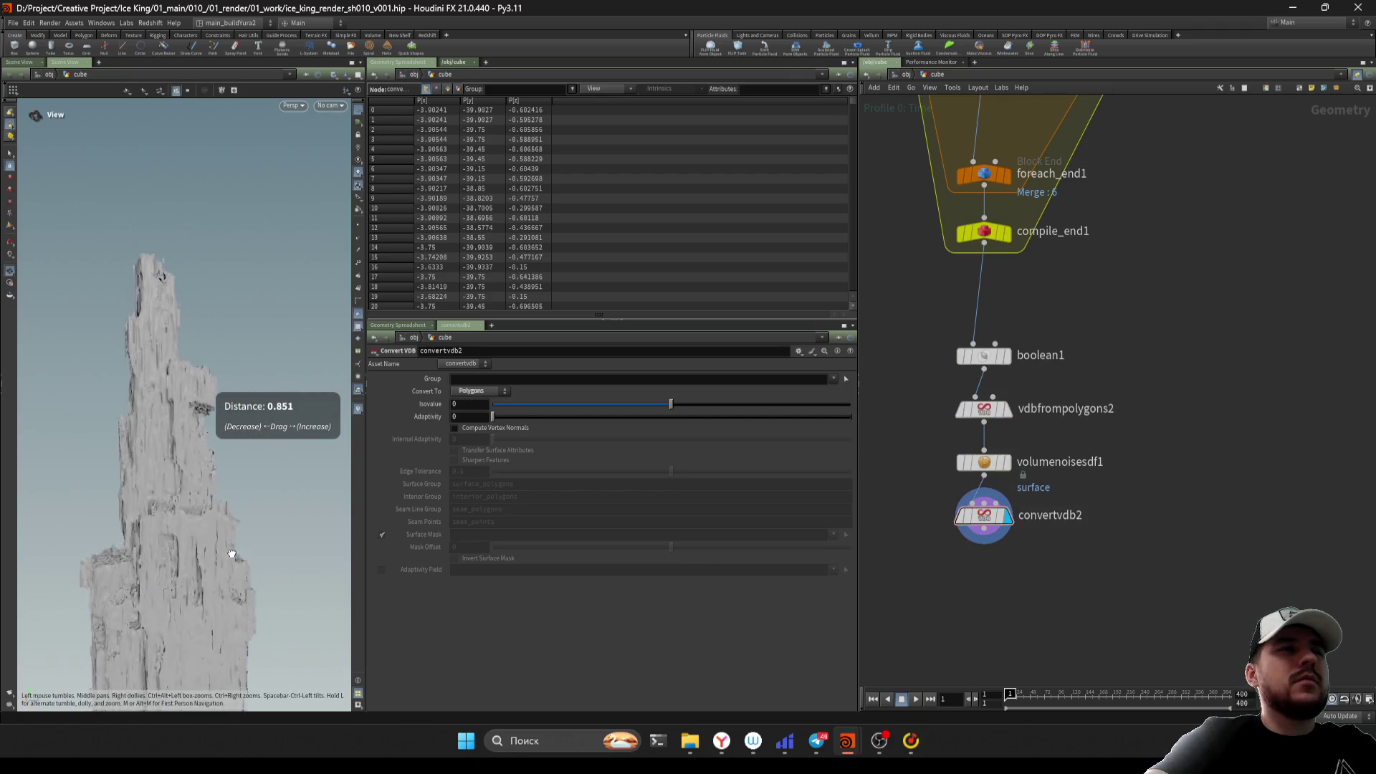
scroll(232, 554, "up", 5)
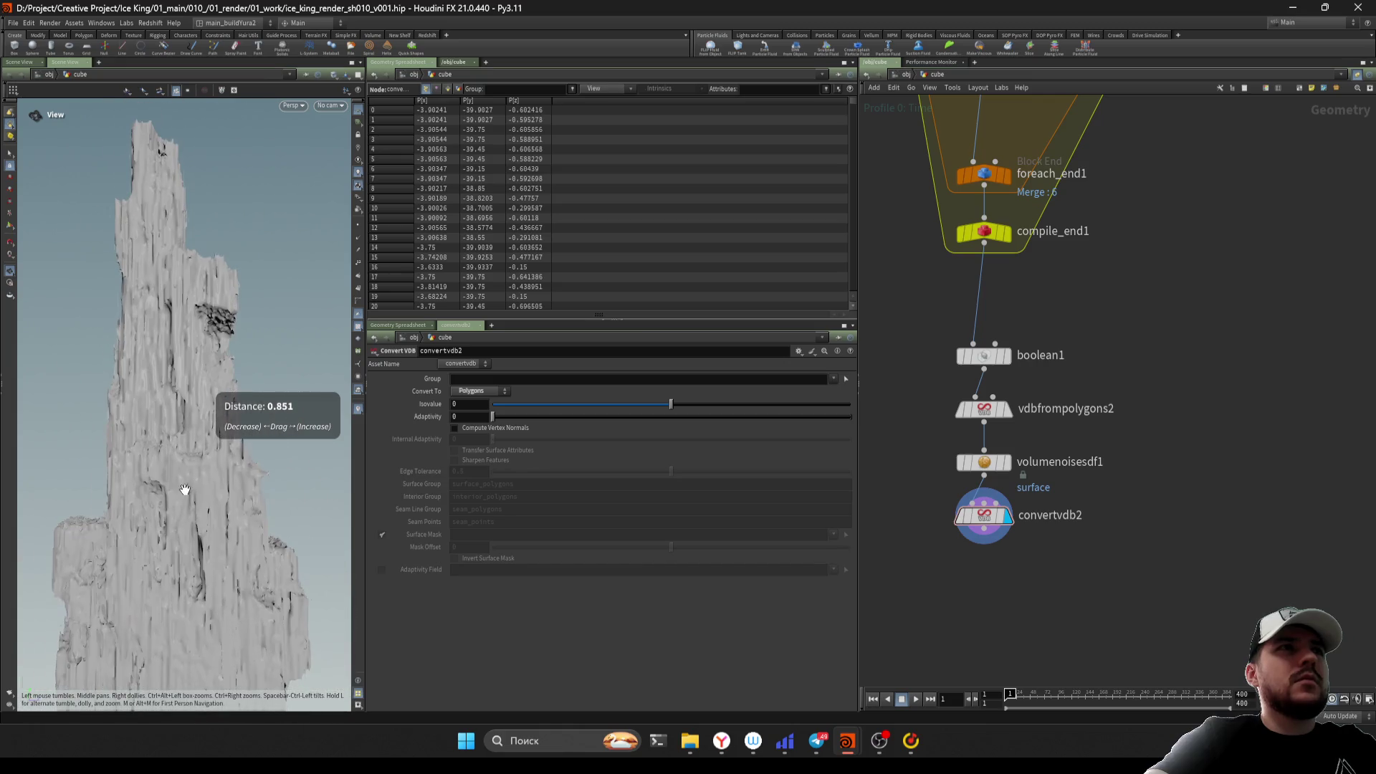
left_click_drag(185, 489, 215, 479)
Lower the vdbfrompolygons2 voxel size from 0.3 to 0.2 for finer detail
left_click(982, 354)
left_click(983, 409)
left_click(463, 379)
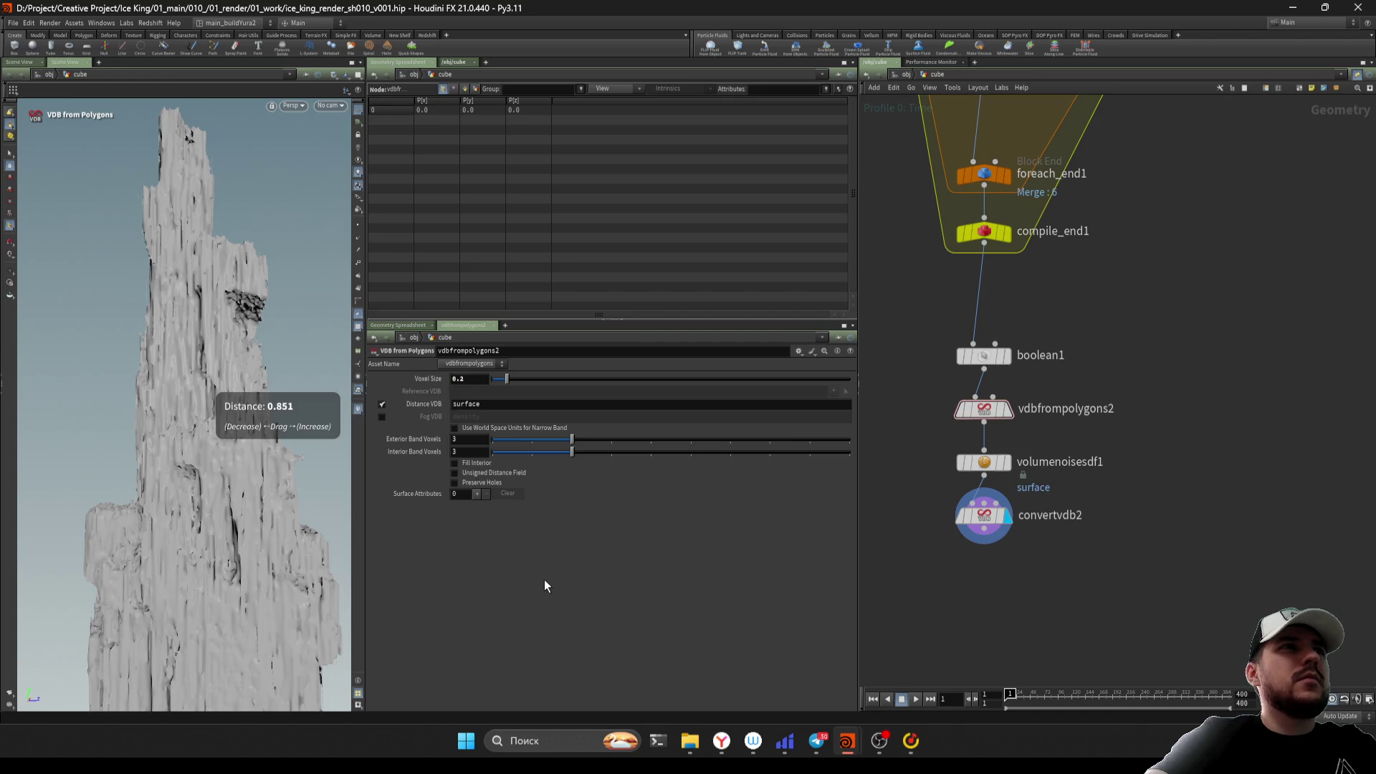
key("Escape")
scroll(221, 501, "down", 3)
mouse_move(221, 500)
left_mouse_down()
mouse_move(191, 536)
mouse_move(201, 552)
mouse_move(194, 523)
mouse_move(215, 501)
left_mouse_up()
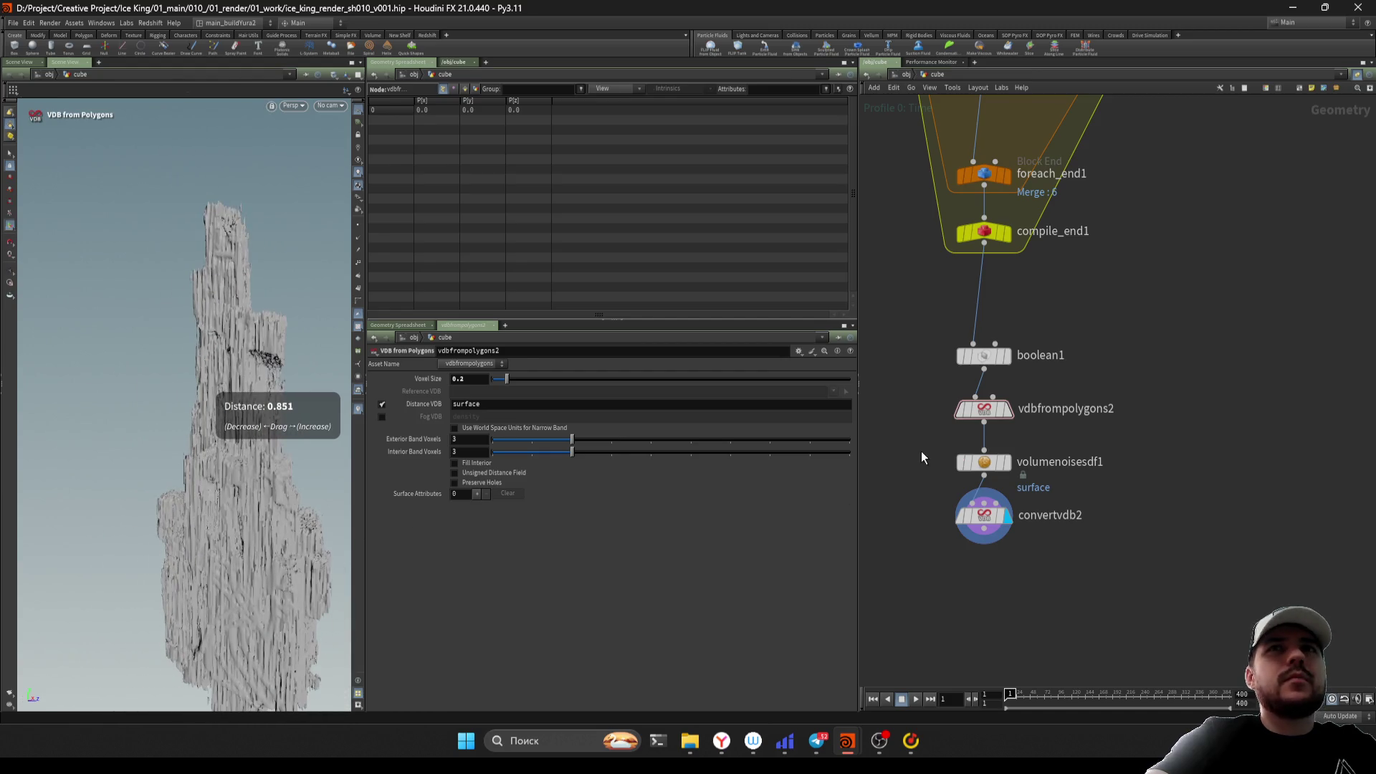
key("Down")
Set the noise amplitude to 0.5, inspect the rock and save the scene
type("0.5")
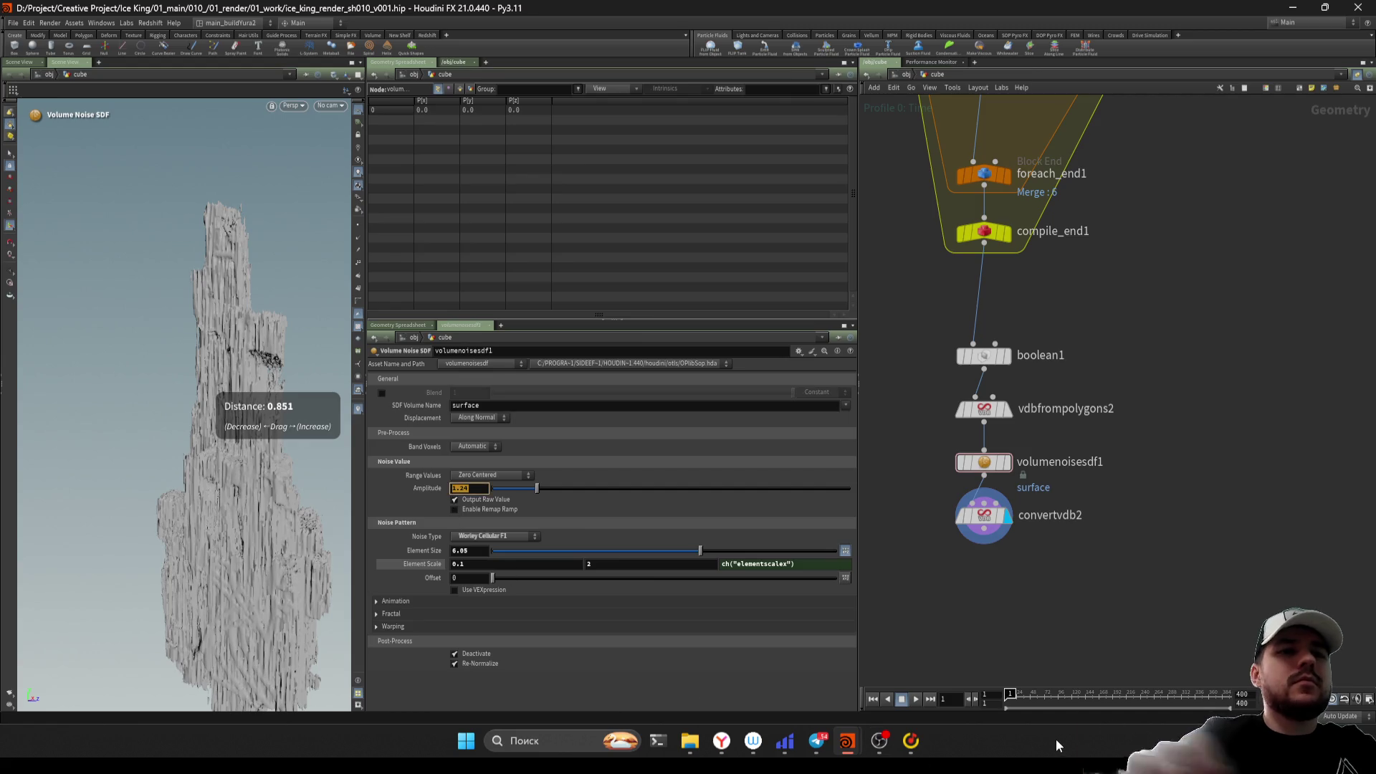
key("Return")
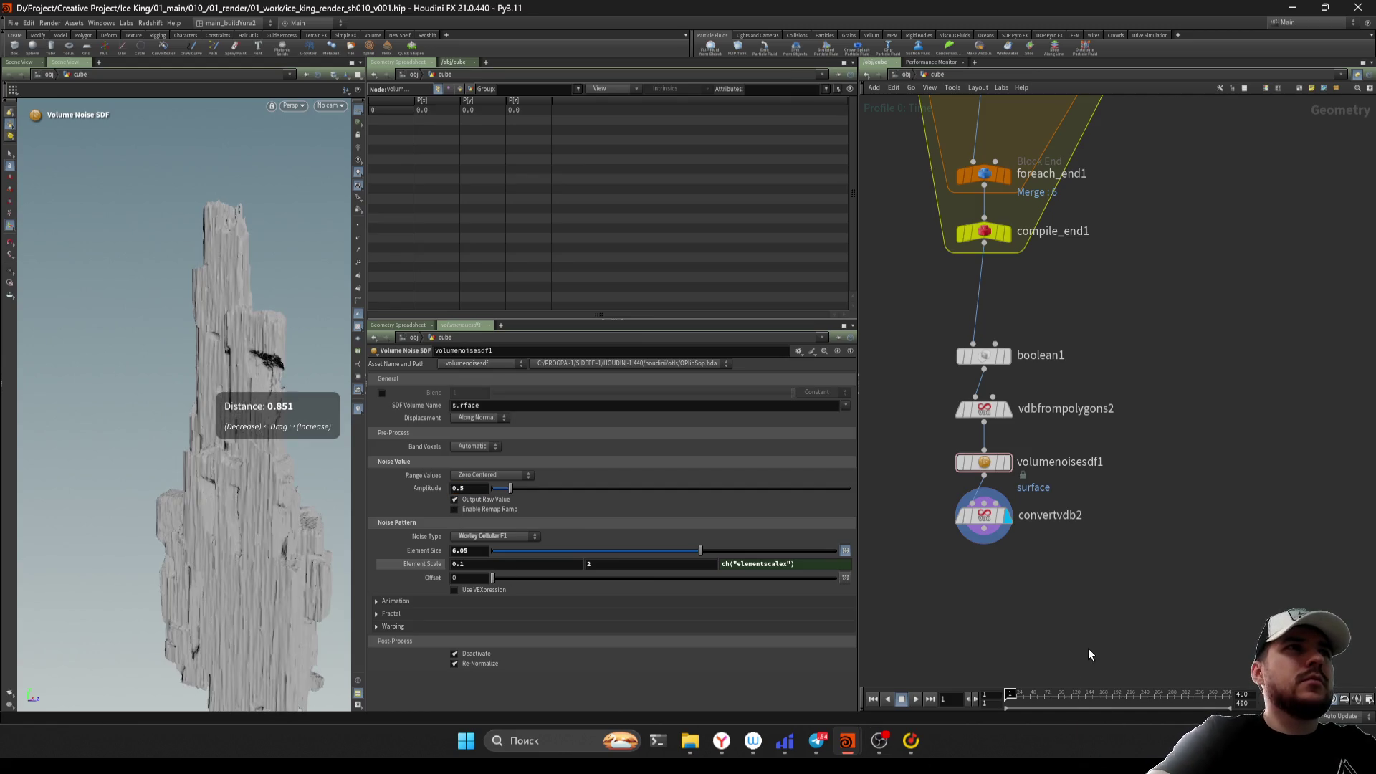
mouse_move(258, 563)
left_mouse_down()
mouse_move(200, 516)
mouse_move(262, 490)
mouse_move(245, 484)
mouse_move(207, 510)
mouse_move(237, 470)
mouse_move(211, 492)
left_mouse_up()
right_click_drag(211, 491, 197, 513)
middle_click_drag(284, 513, 291, 518)
key("ctrl+s")
left_click_drag(292, 518, 216, 545)
scroll(216, 545, "up", 5)
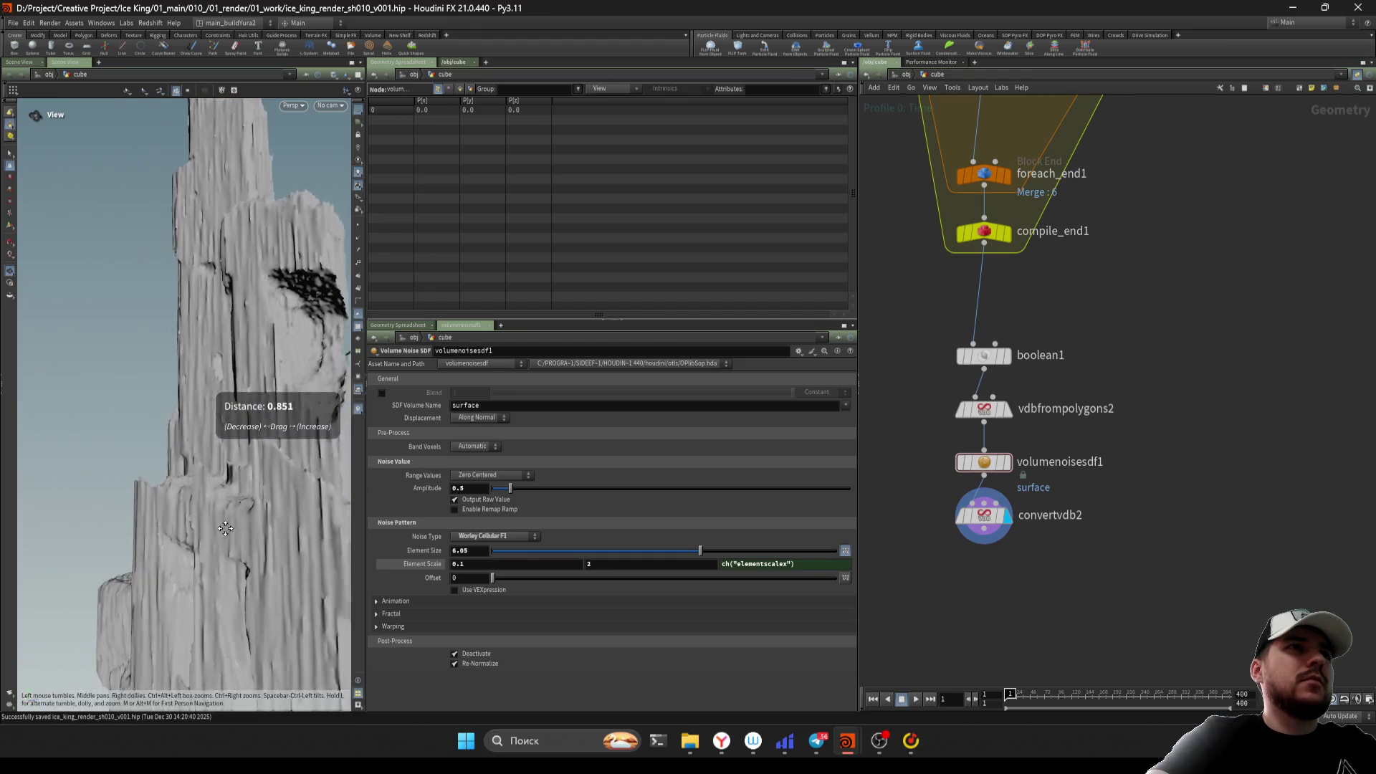
Drop the volumenoisesdf1 amplitude further to 0.3 and check the rock
left_click(465, 486)
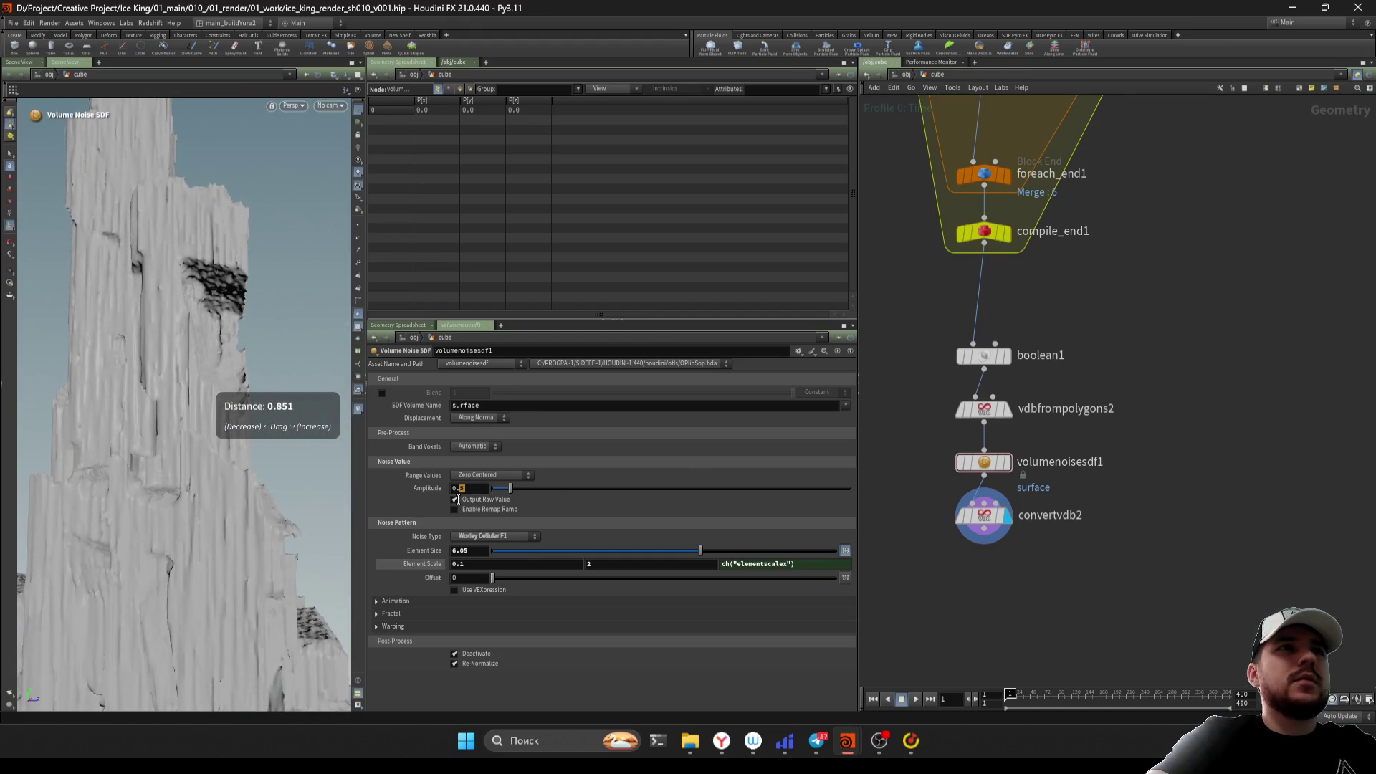
left_click(984, 461)
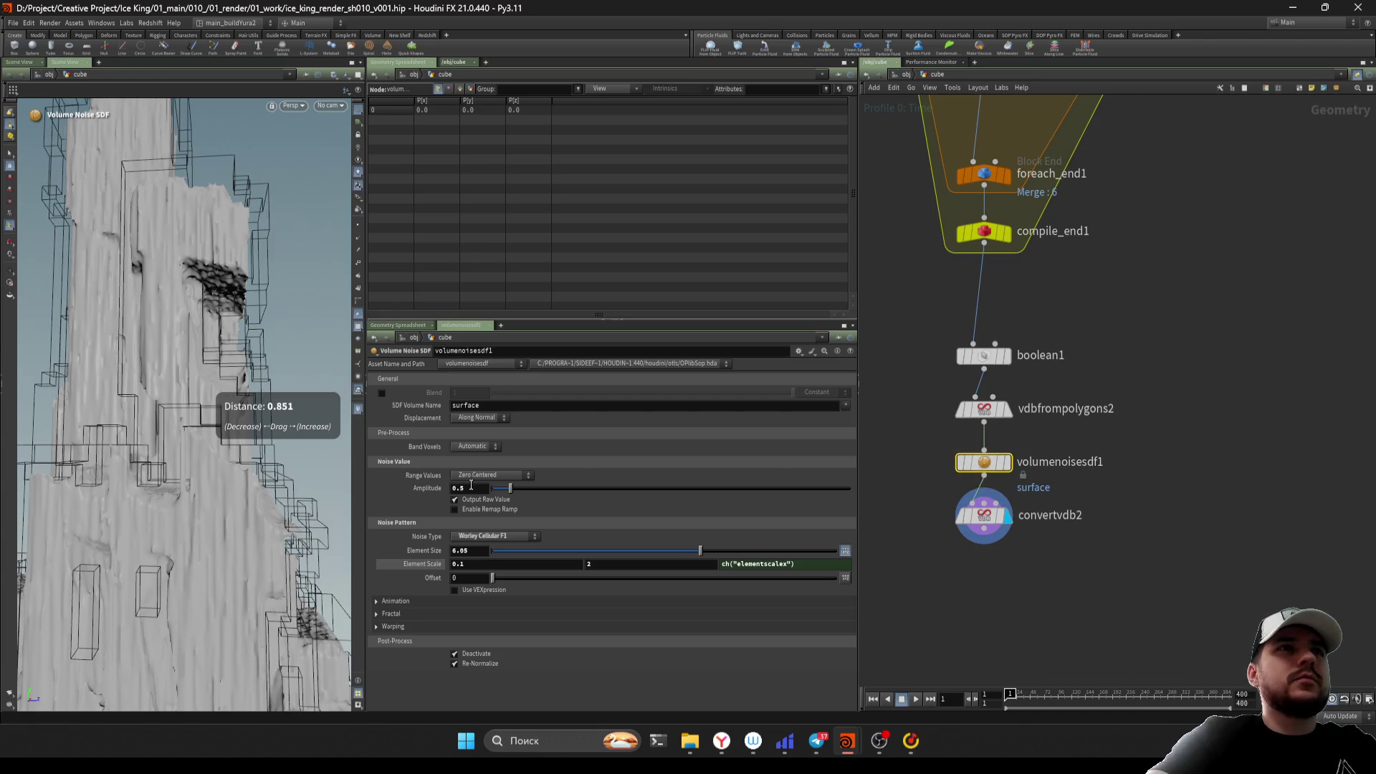
type("0.3")
key("Return")
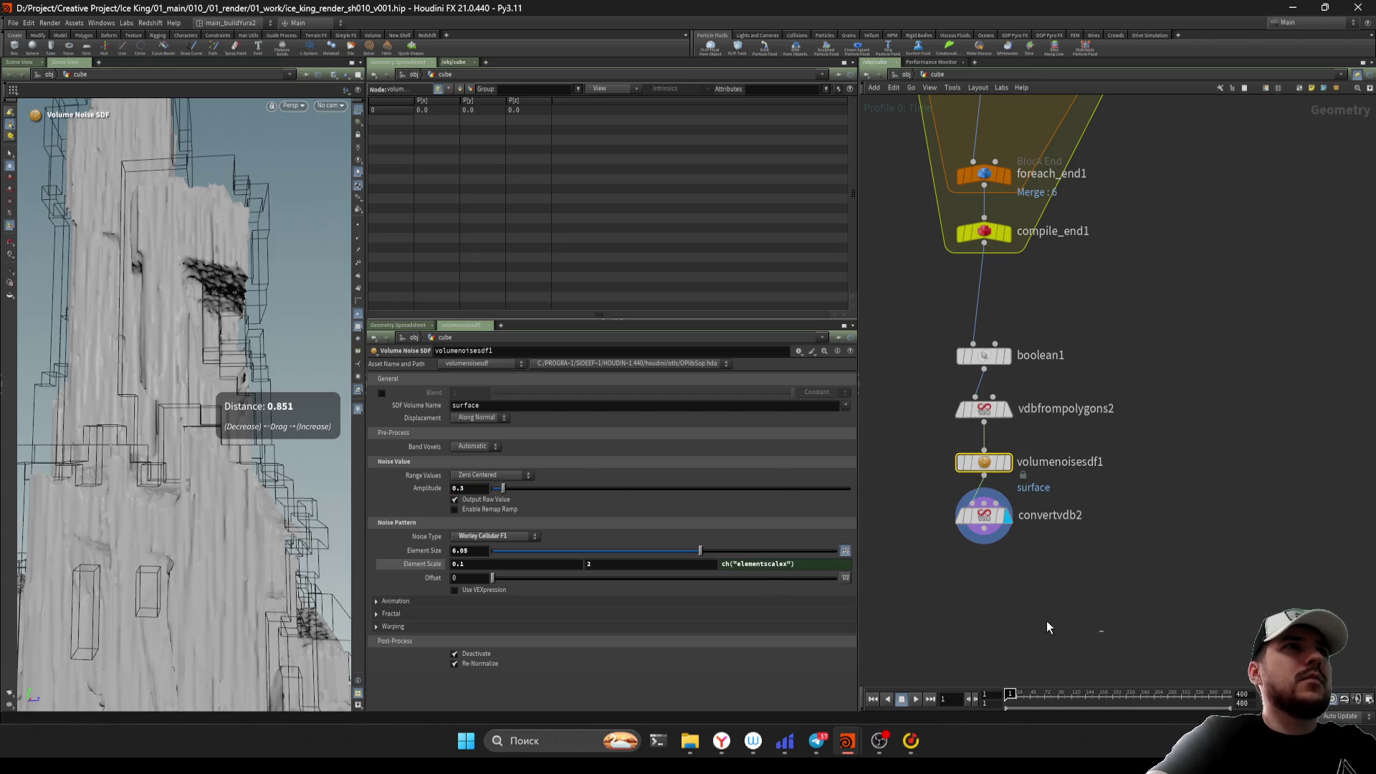
key("Escape")
mouse_move(160, 316)
left_mouse_down()
mouse_move(129, 440)
mouse_move(158, 466)
left_mouse_up()
middle_click_drag(989, 215, 992, 588)
left_click_drag(938, 300, 1004, 279)
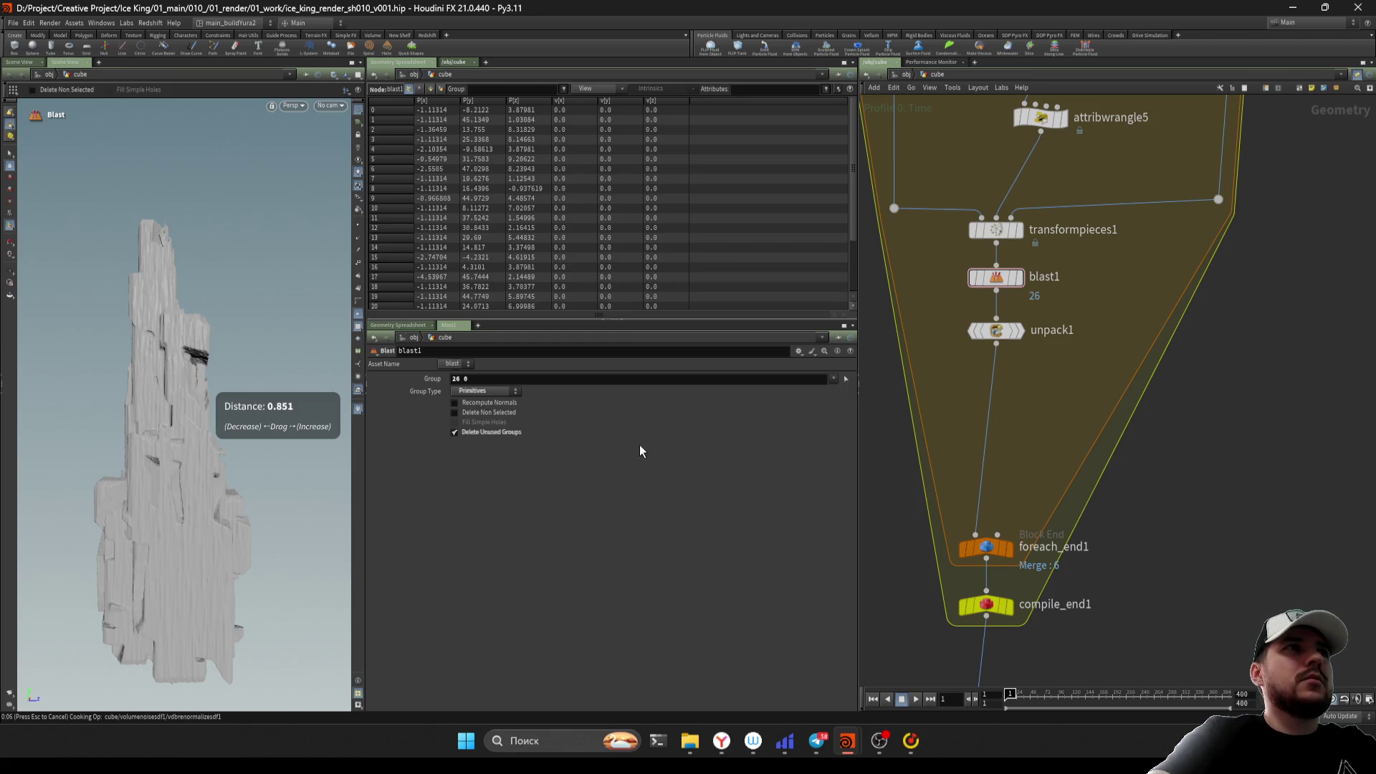
Save the scene and wire a filecache1 node directly below convertvdb2
key("ctrl+s")
scroll(1037, 449, "down", 3)
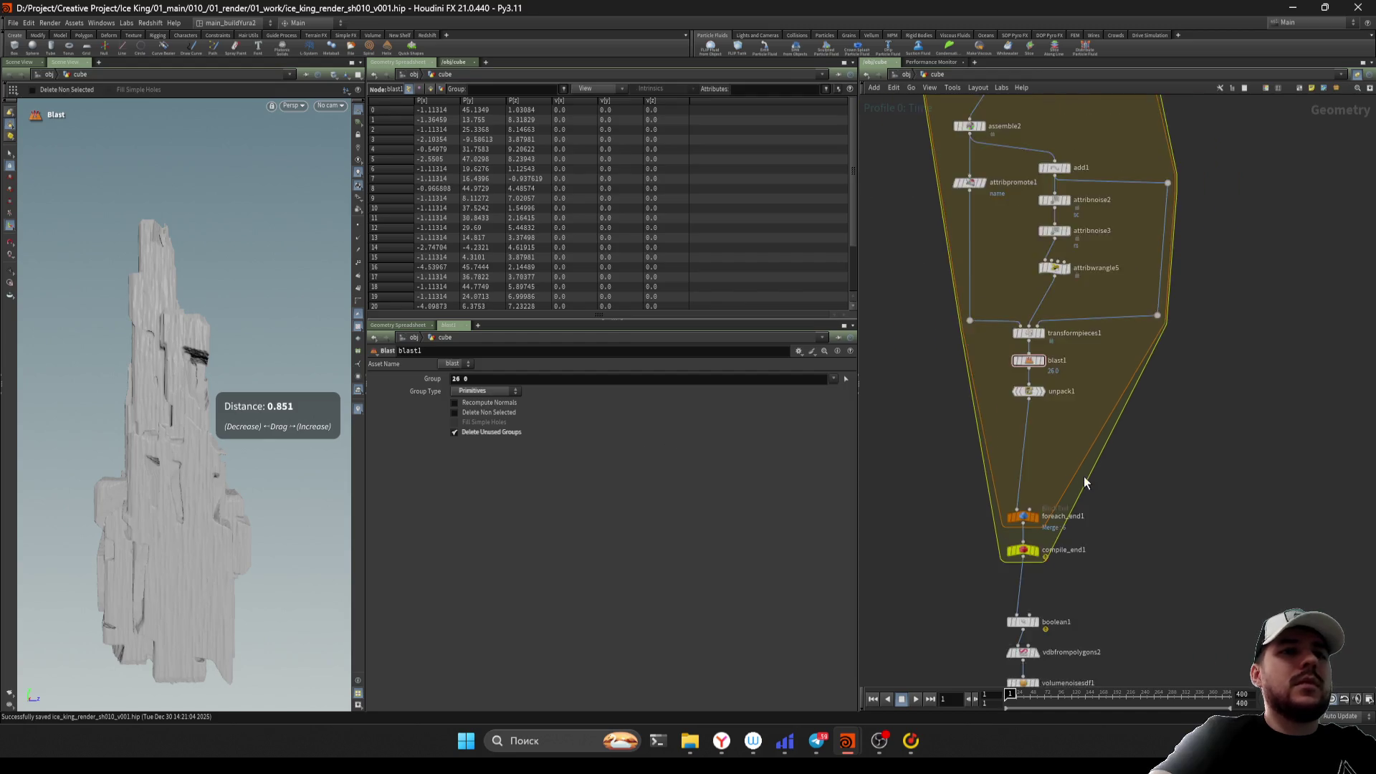
middle_click_drag(1084, 476, 1091, 316)
scroll(1052, 482, "up", 1)
left_click(942, 430)
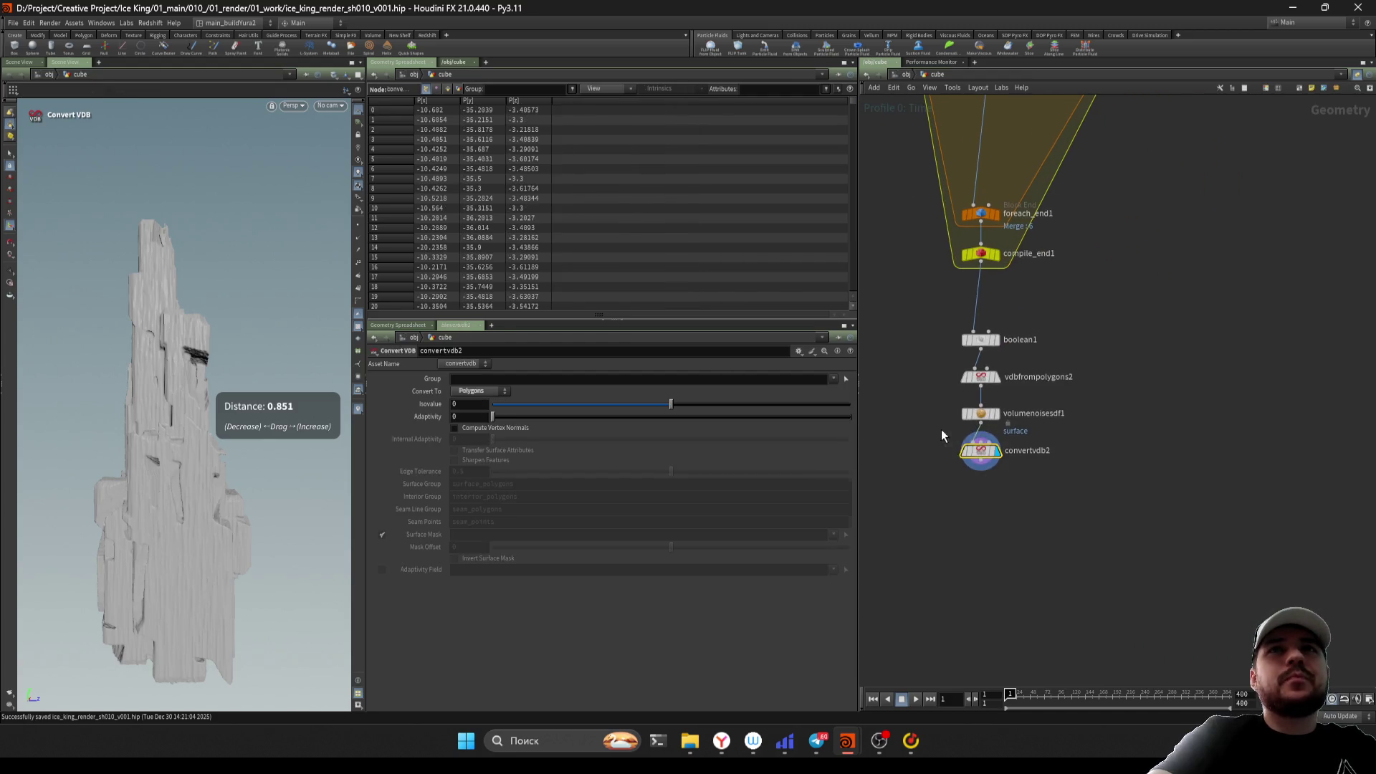
key("Tab")
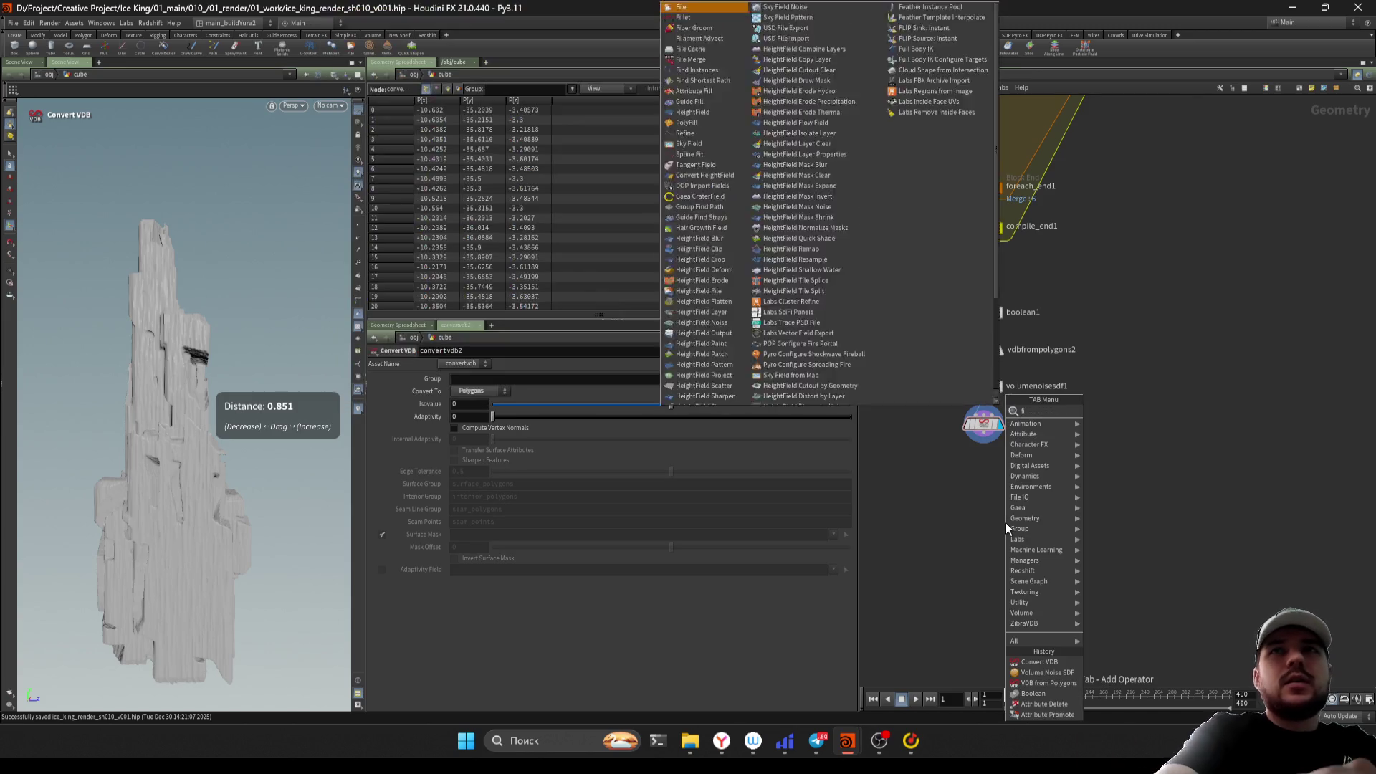
type("normal")
key("Return")
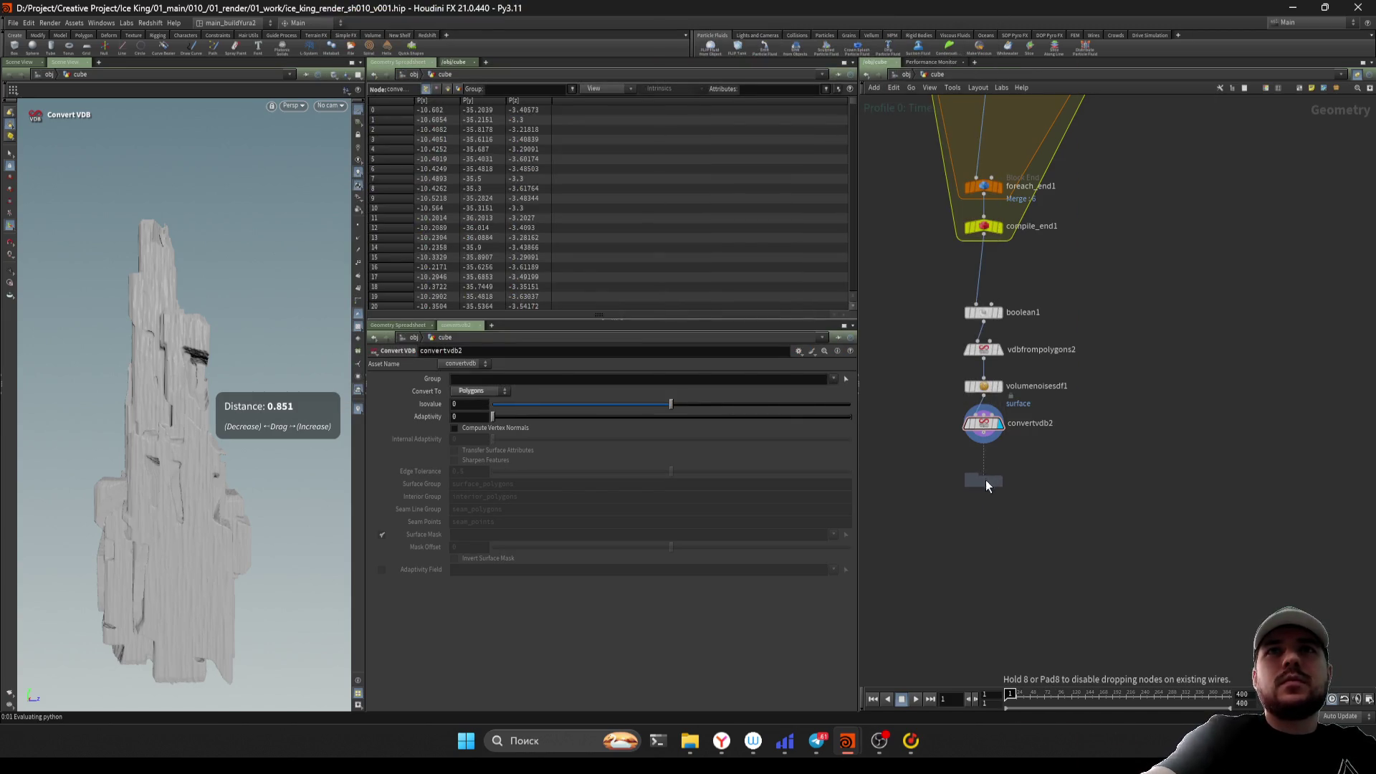
left_click(986, 479)
scroll(986, 479, "up", 2)
left_click_drag(957, 485, 966, 472)
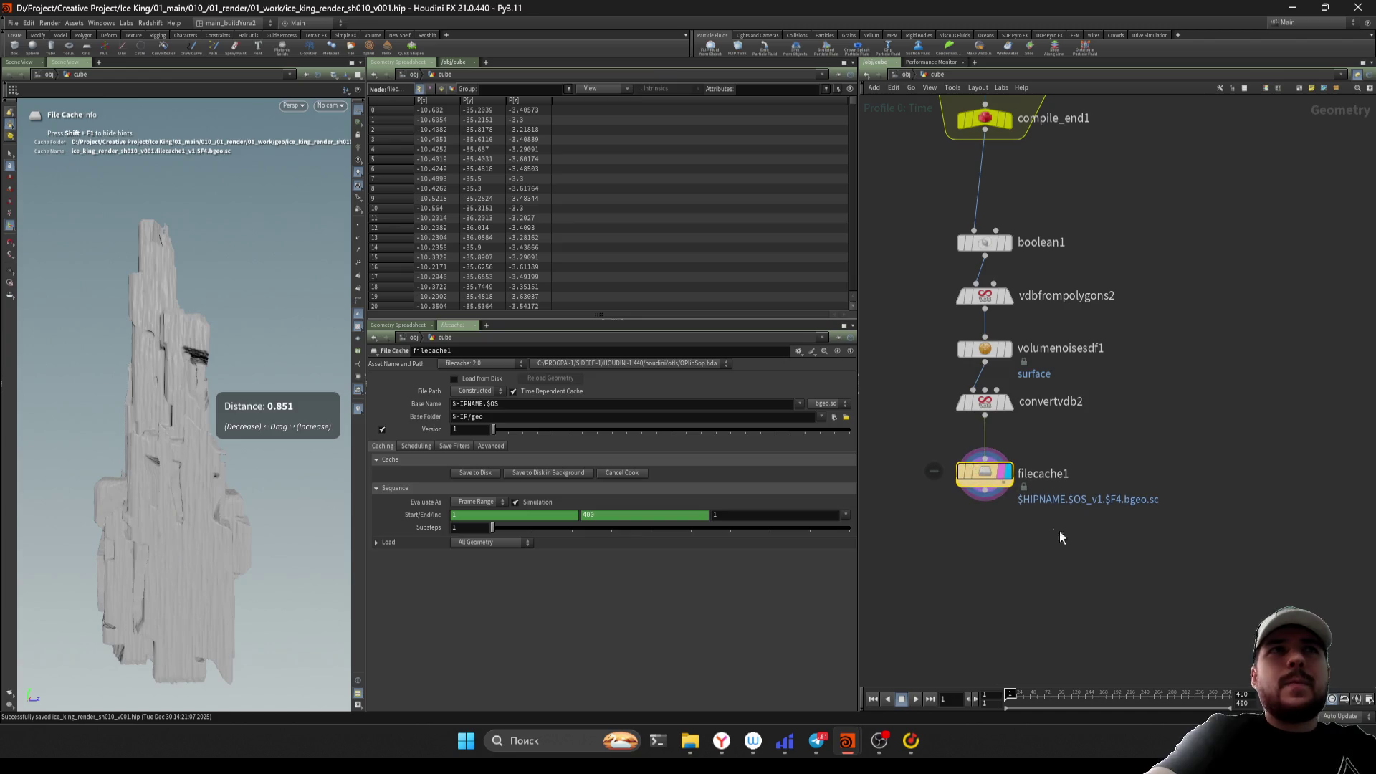
Set the cache base folder to a new 'rock' folder in $JOB/Ice King/04_geo
left_click(831, 419)
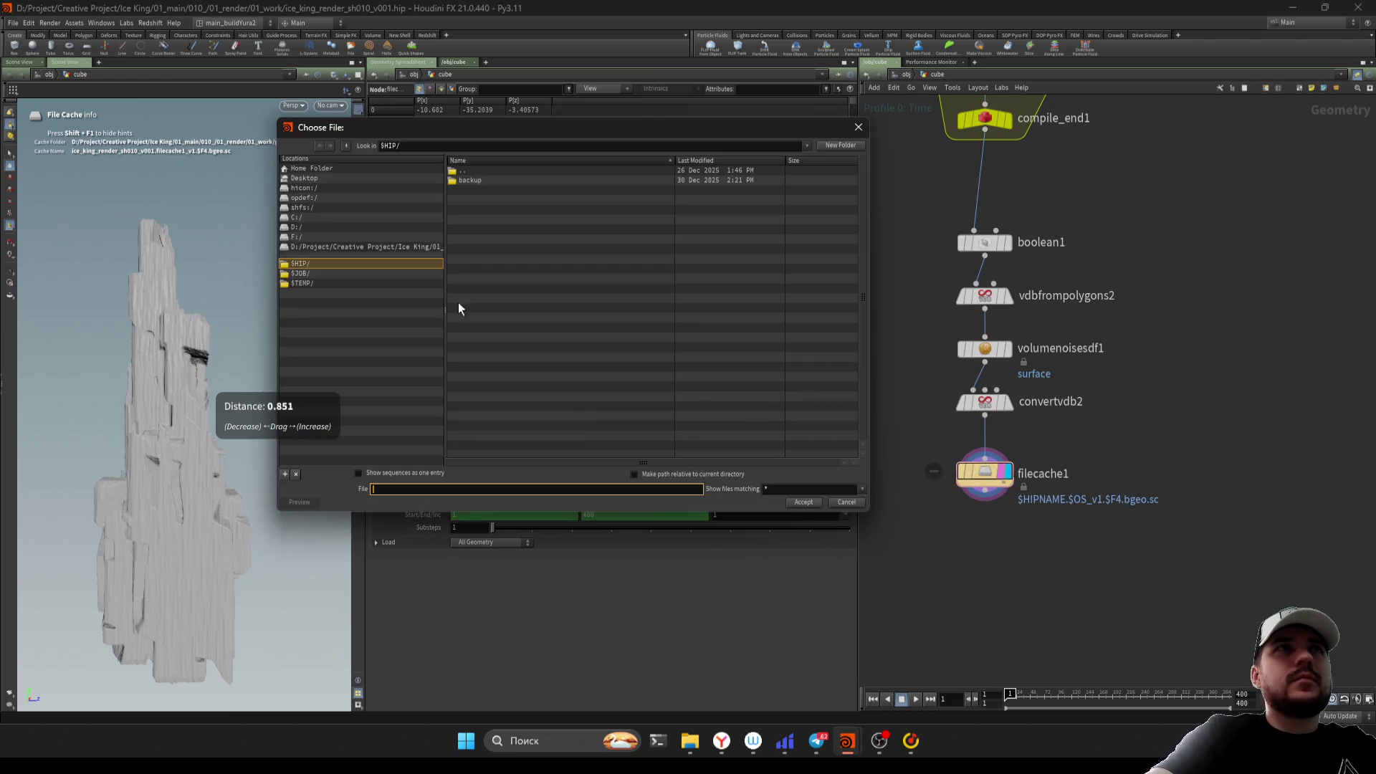
left_click(301, 273)
double_click(511, 178)
left_click(493, 202)
double_click(493, 208)
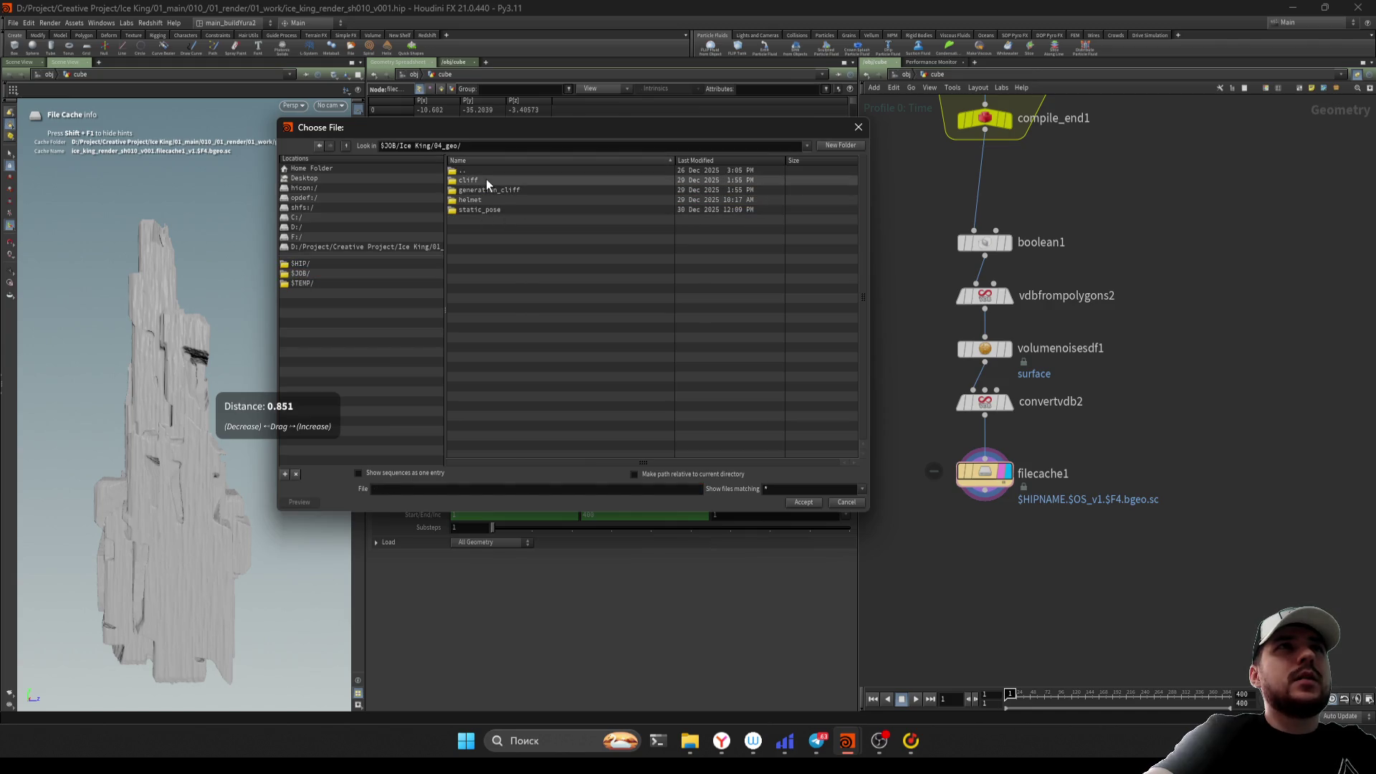
left_click(839, 145)
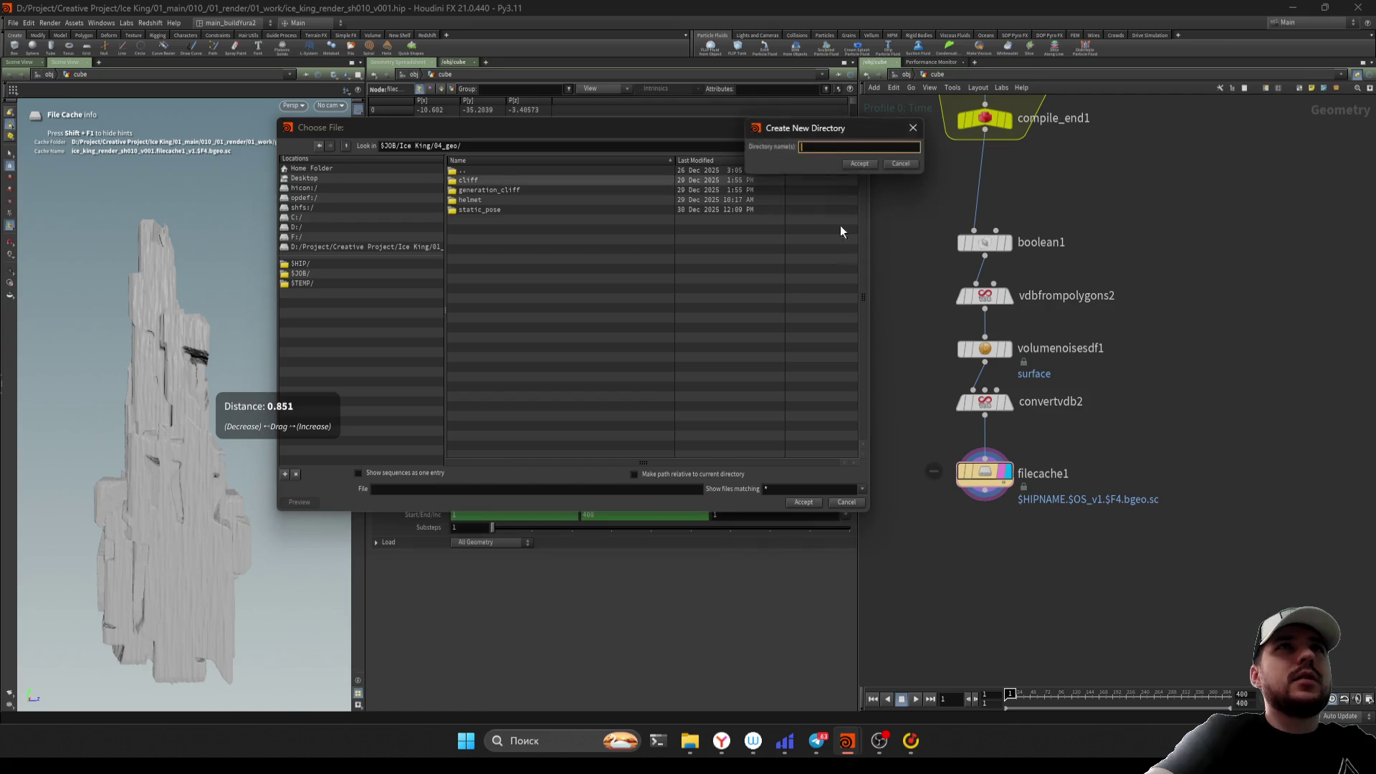
type("rock")
key("Return")
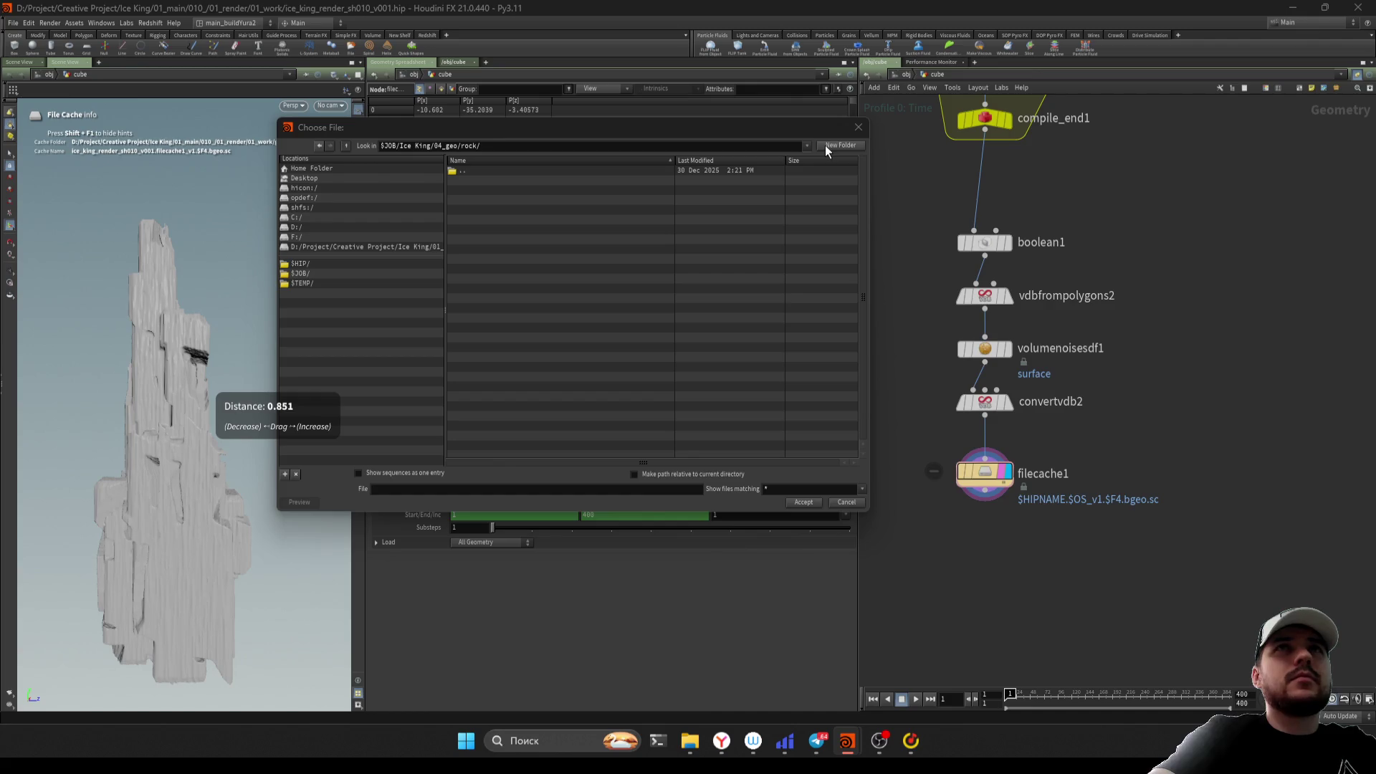
left_click(796, 501)
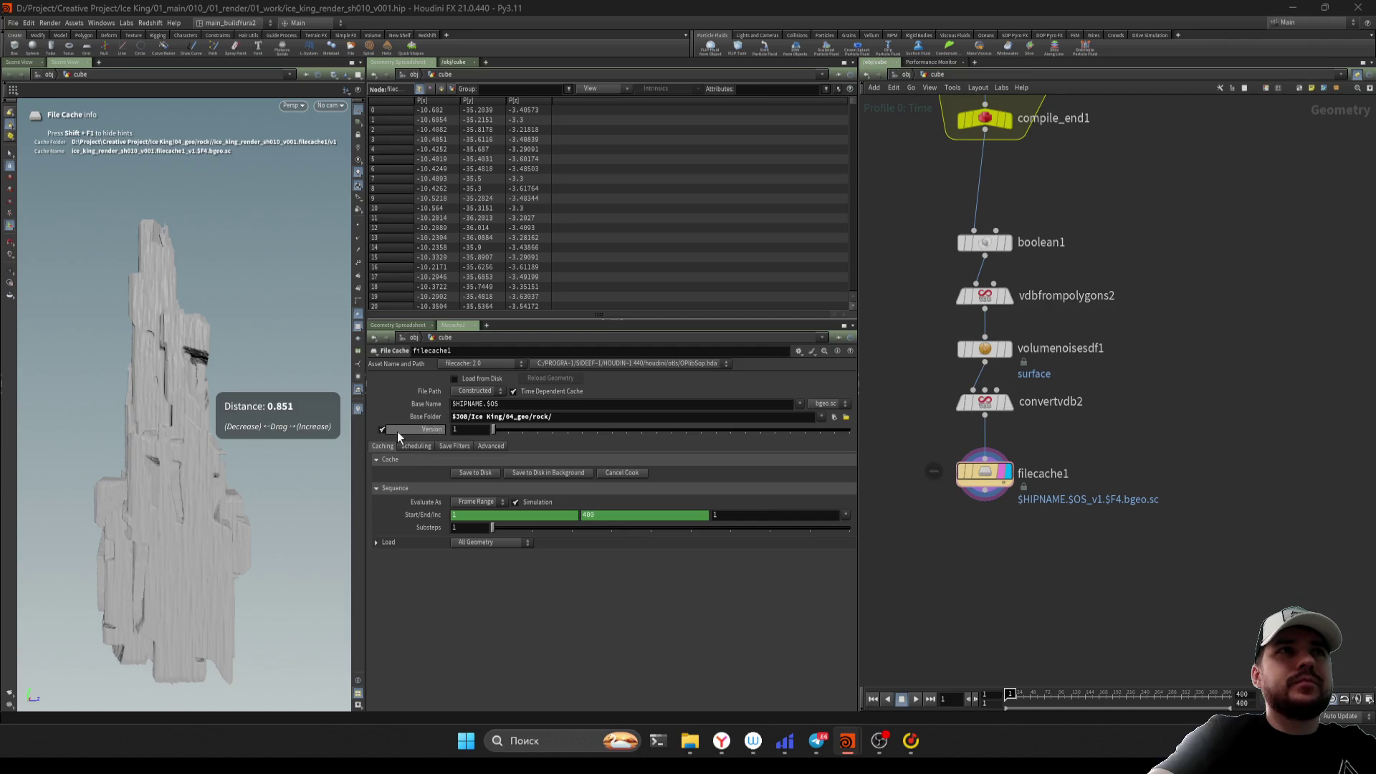
Cache the rock as a single static frame, load from disk, and save
left_click(474, 377)
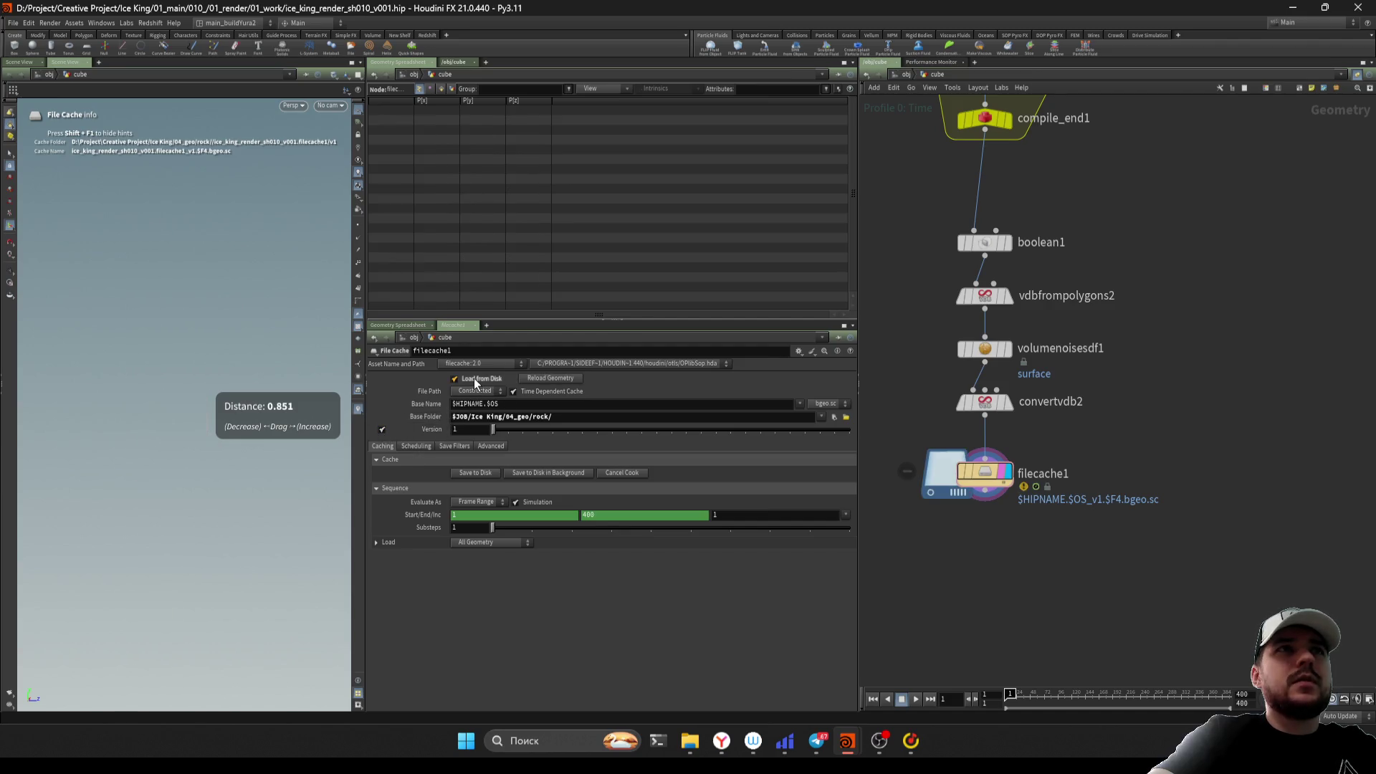
left_click(546, 392)
left_click(489, 473)
scroll(1017, 594, "down", 5)
key("ctrl+s")
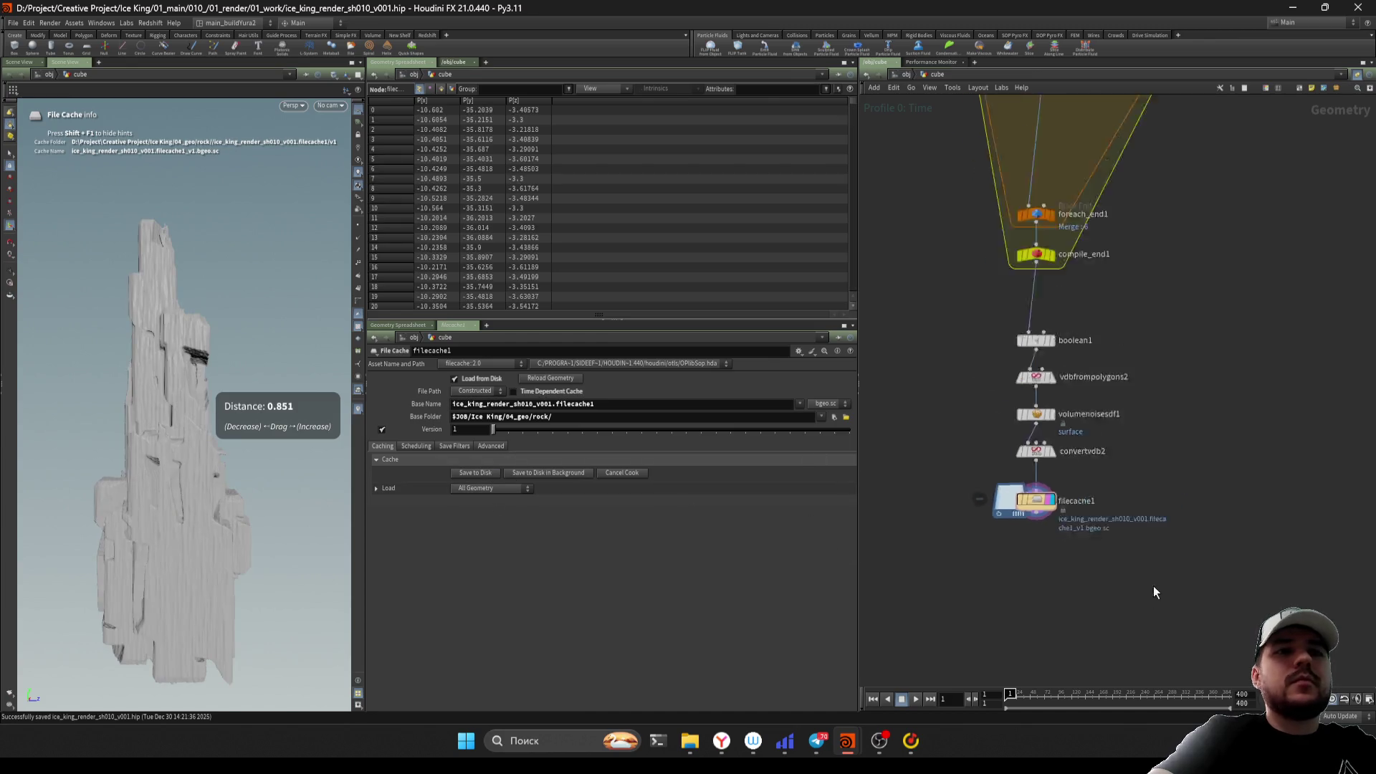
Move filecache1 aside, delete the boxed smoothing nodes, and place edge_damage1 below filecache1
left_click_drag(1089, 506, 940, 486)
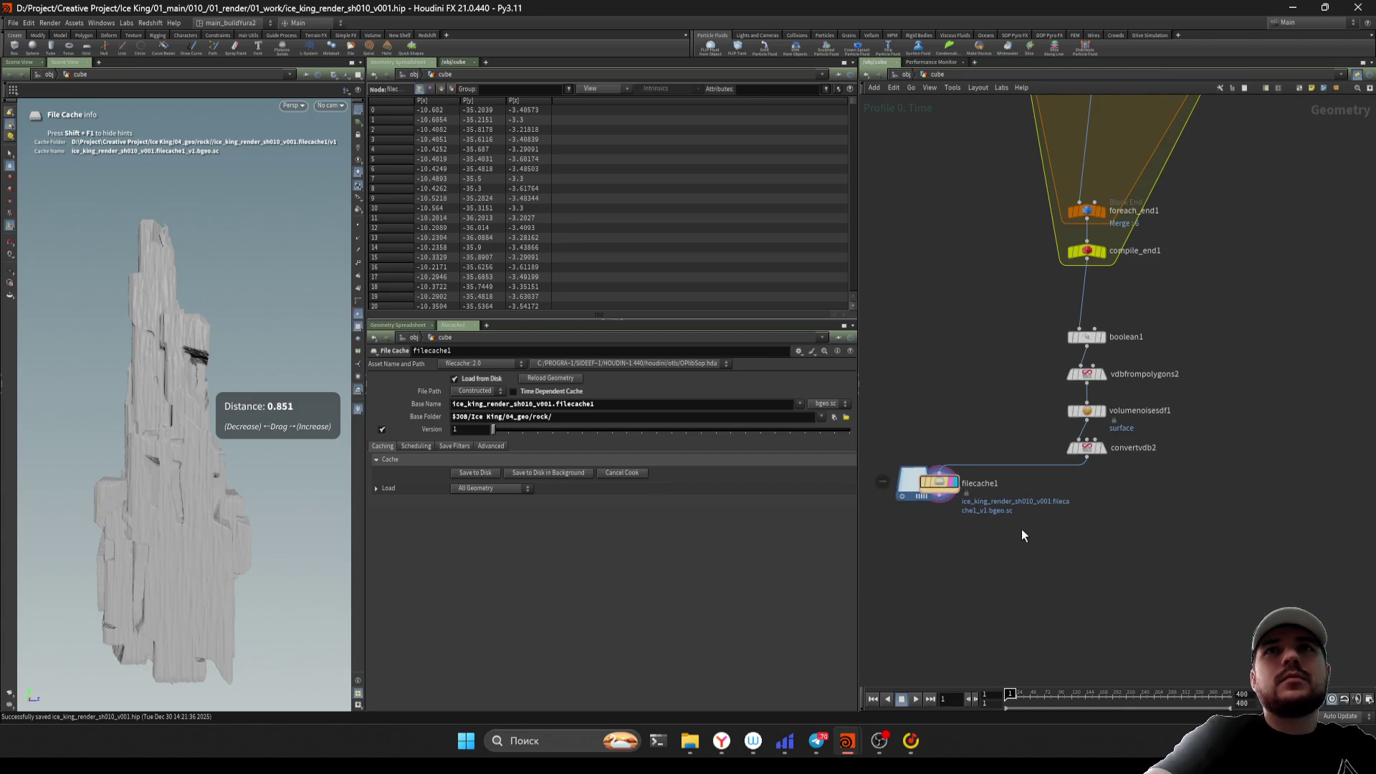
scroll(1021, 529, "down", 6)
scroll(1112, 566, "up", 6)
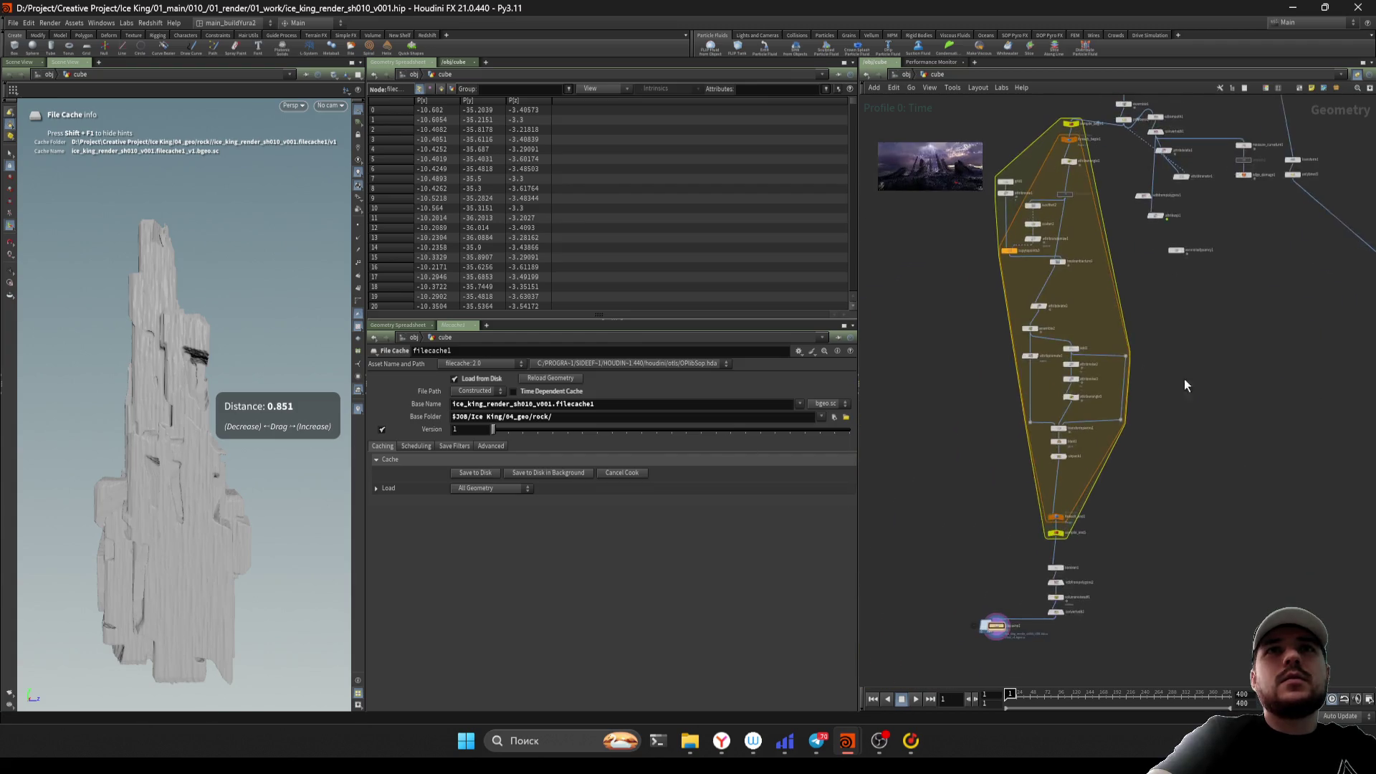
scroll(1020, 608, "up", 5)
scroll(1283, 486, "down", 3)
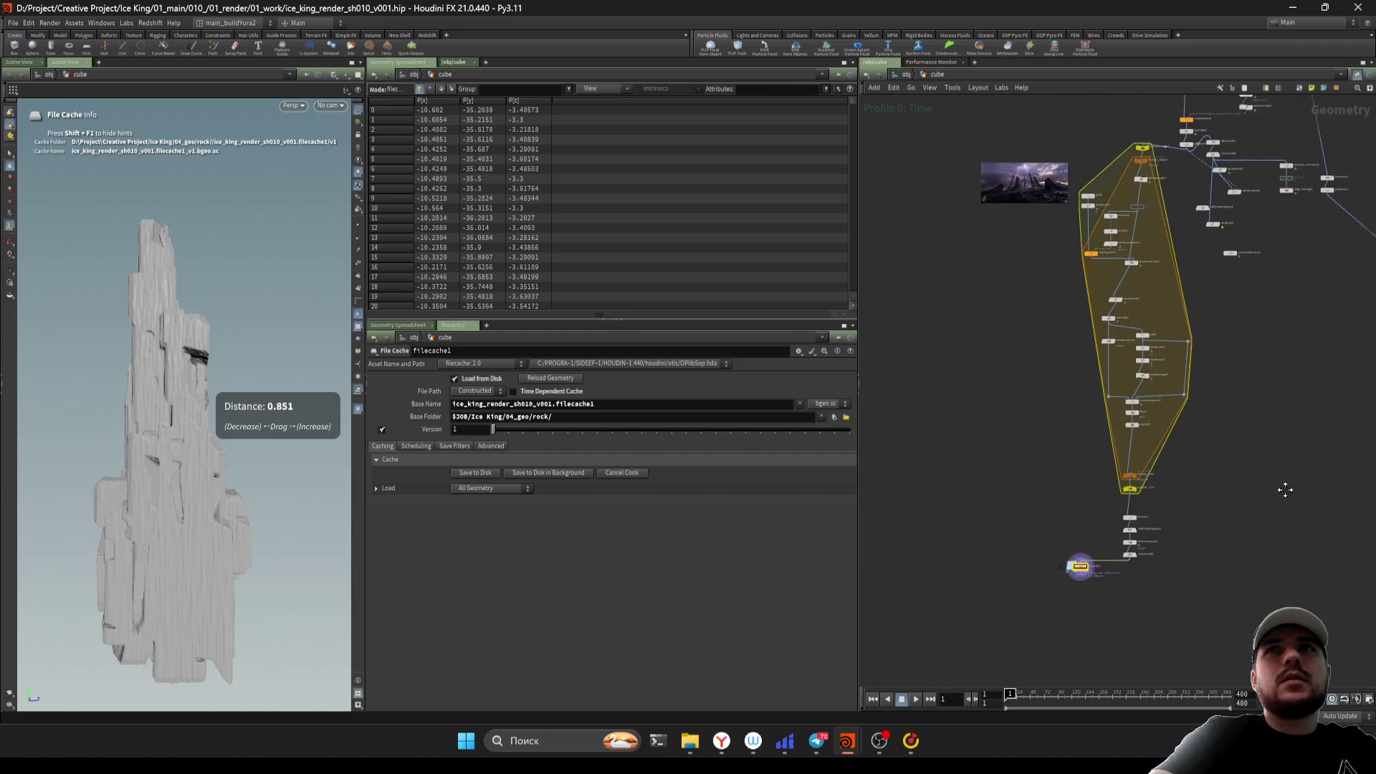
scroll(1171, 572, "up", 3)
scroll(1135, 522, "up", 4)
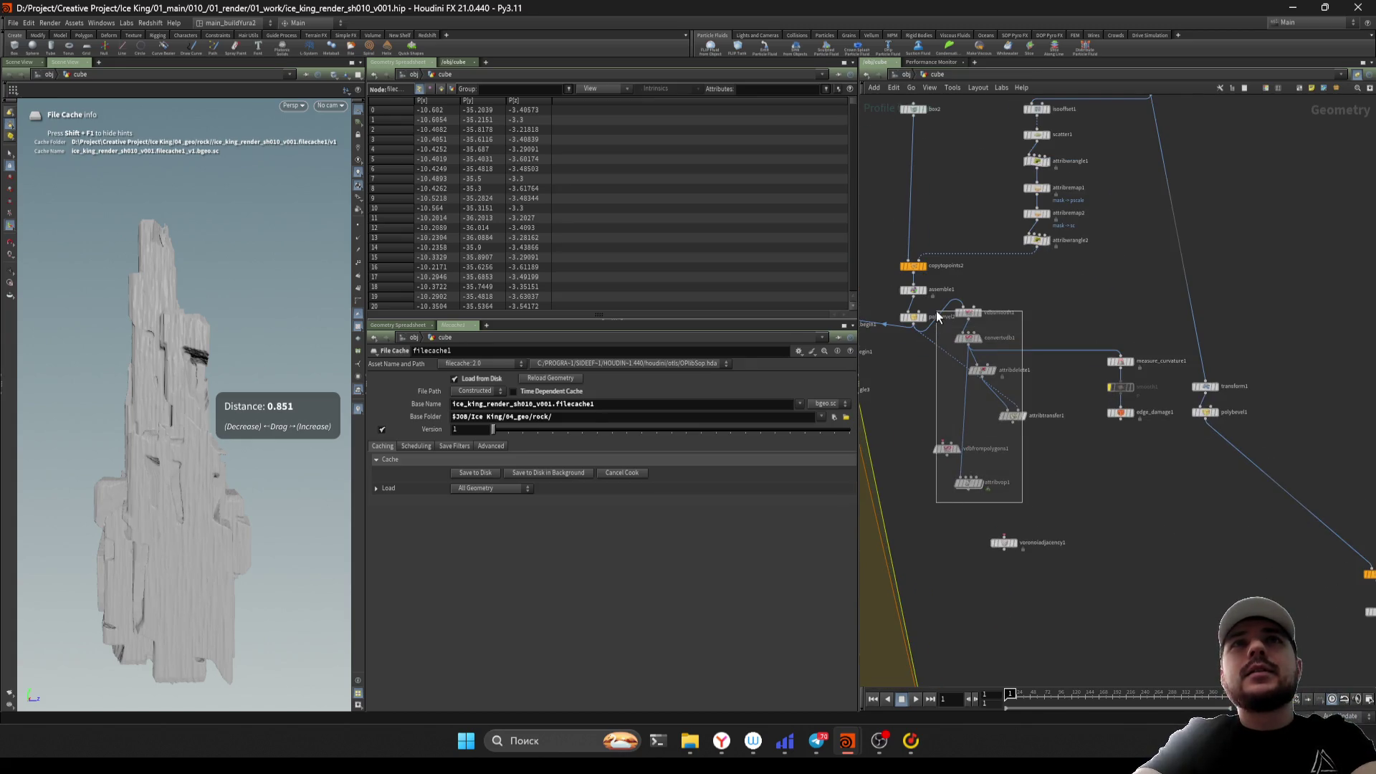
left_click(939, 329)
key("Delete")
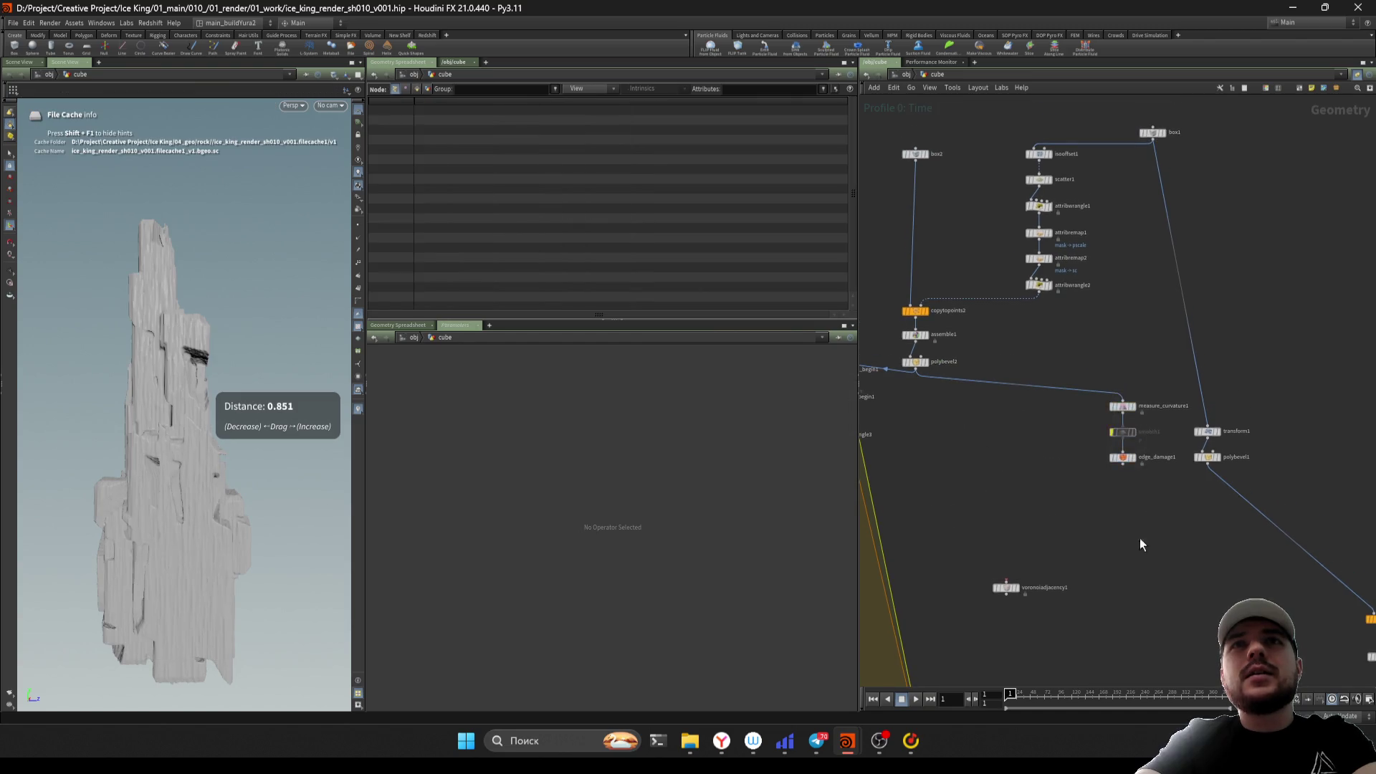
scroll(1140, 502, "down", 3)
mouse_move(1135, 299)
left_mouse_down()
mouse_move(1122, 452)
mouse_move(1216, 375)
mouse_move(980, 527)
left_mouse_up()
scroll(982, 527, "up", 5)
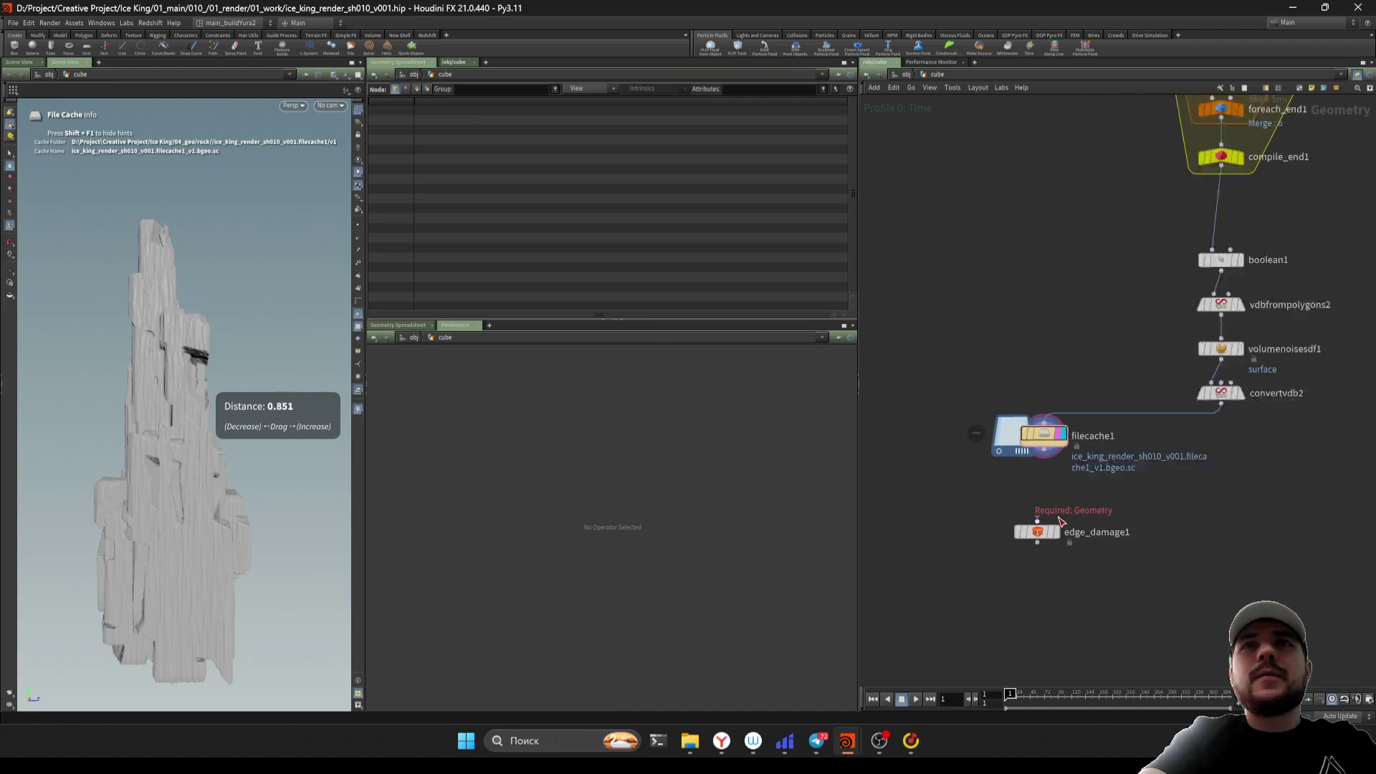
Wire filecache1 into edge_damage1 and display edge_damage1's result
left_click(1032, 534)
scroll(1042, 502, "up", 2)
left_click(1042, 535)
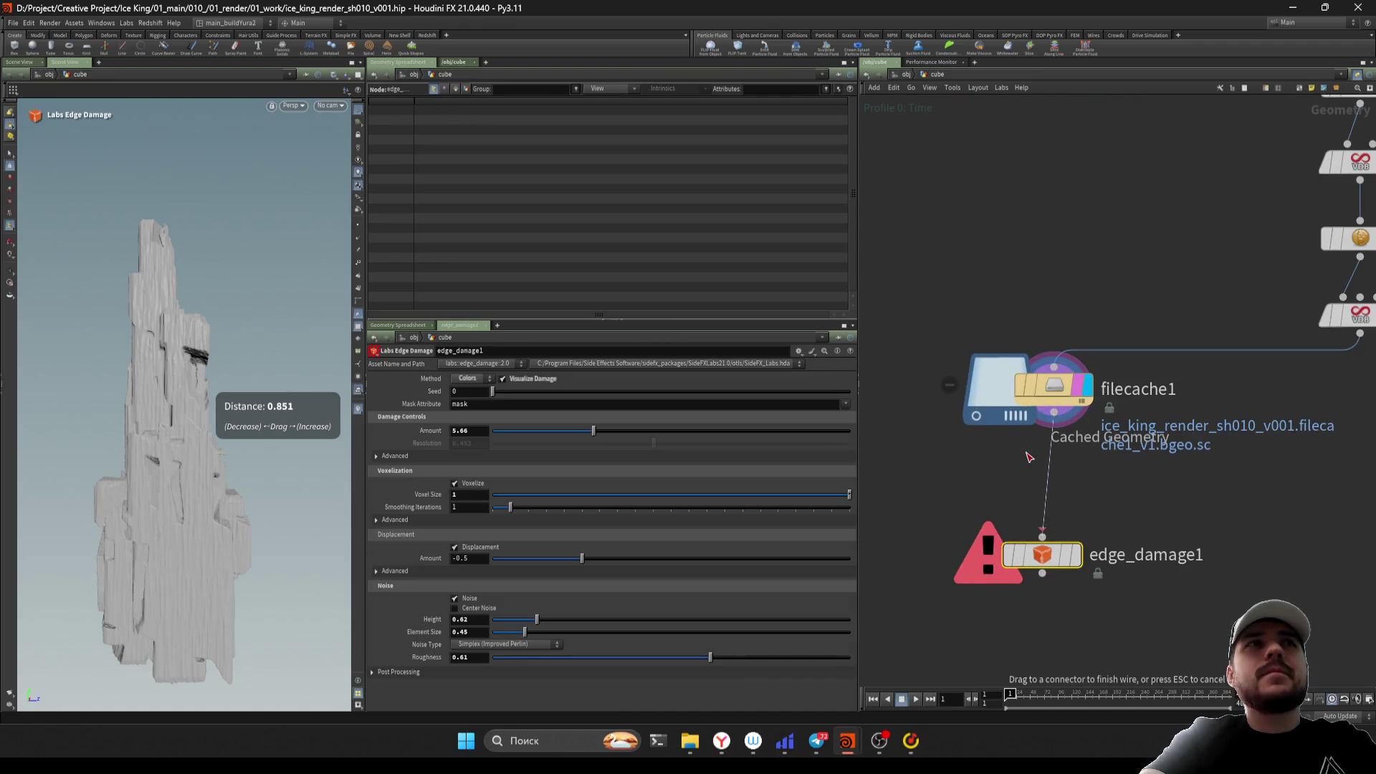
left_click(1080, 565)
mouse_move(1050, 540)
left_mouse_down()
mouse_move(984, 607)
mouse_move(1061, 506)
left_mouse_up()
key("r")
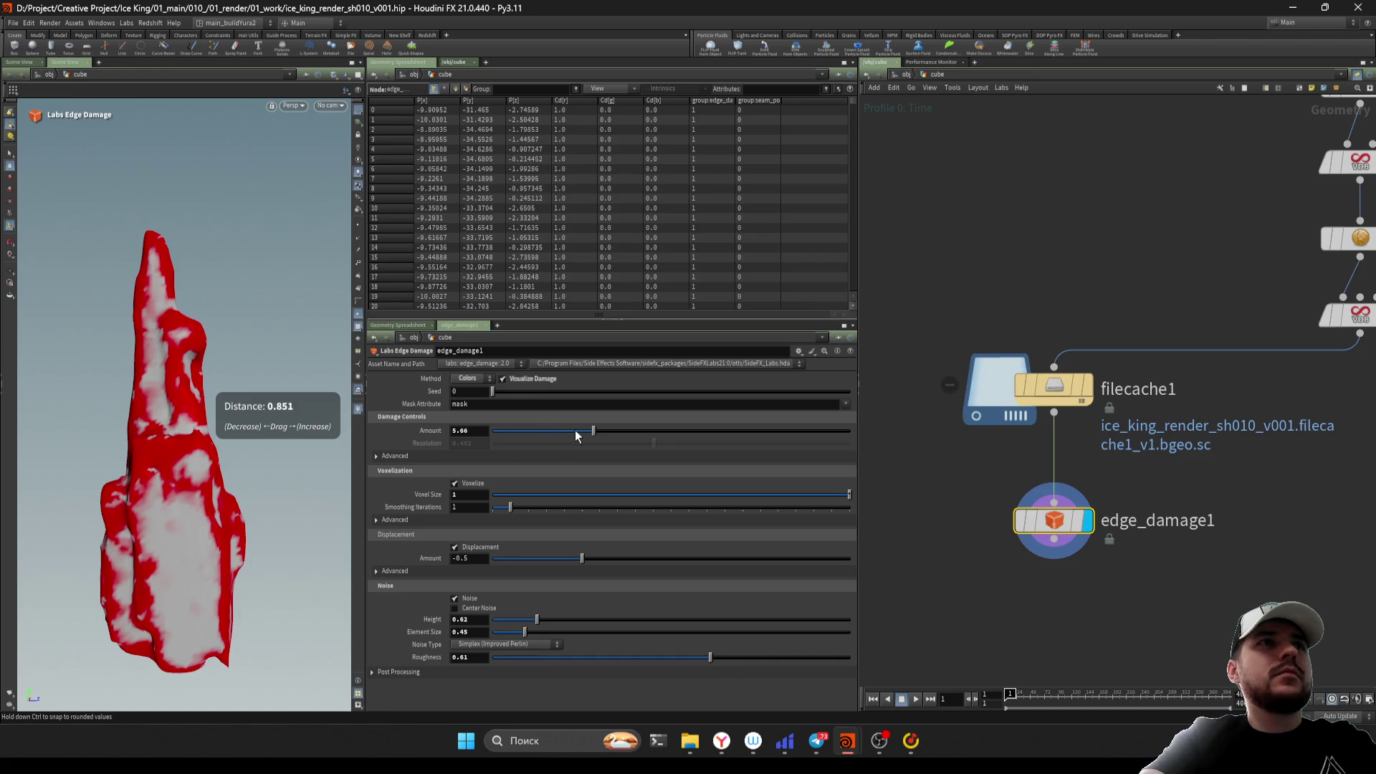
Lower the damage amount to about 2.9 and set voxel size to 0.4
left_click_drag(575, 430, 544, 435)
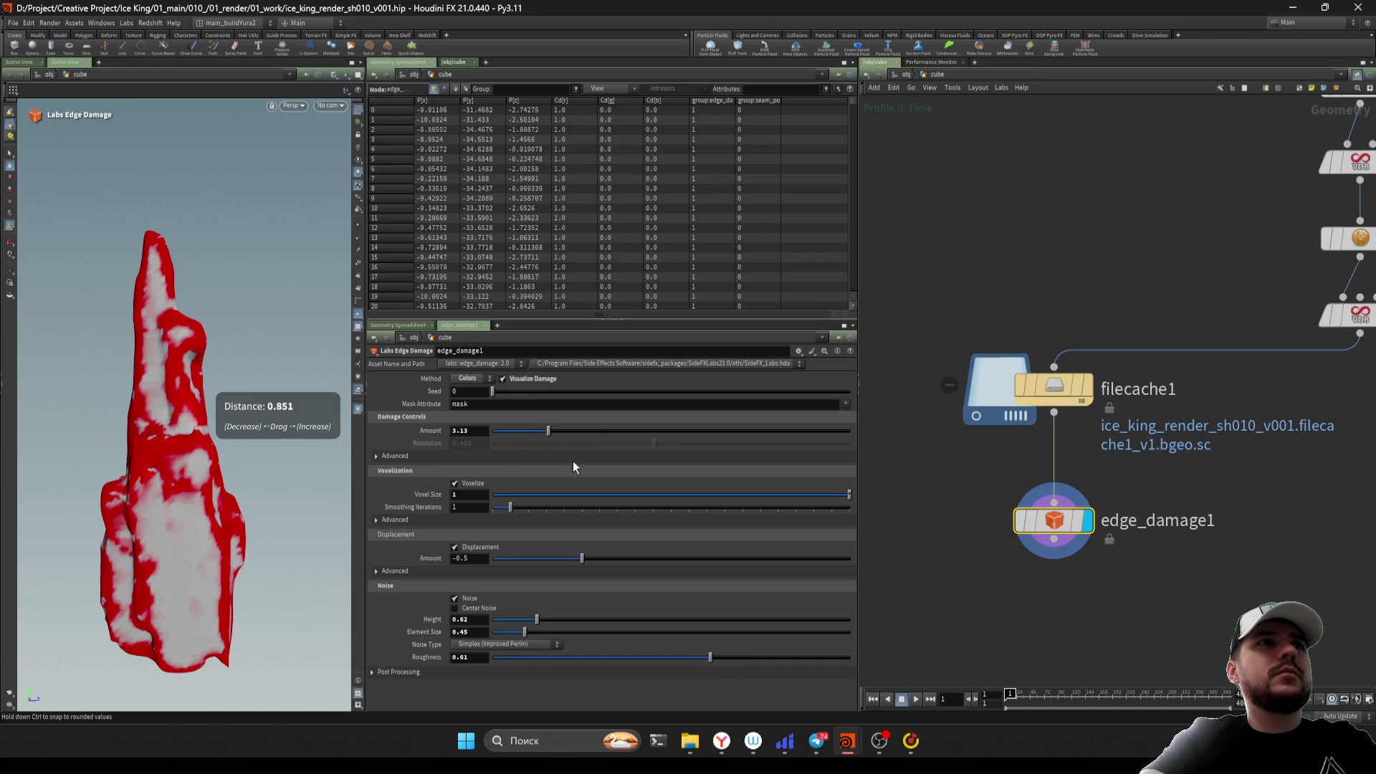
double_click(470, 494)
type("0.")
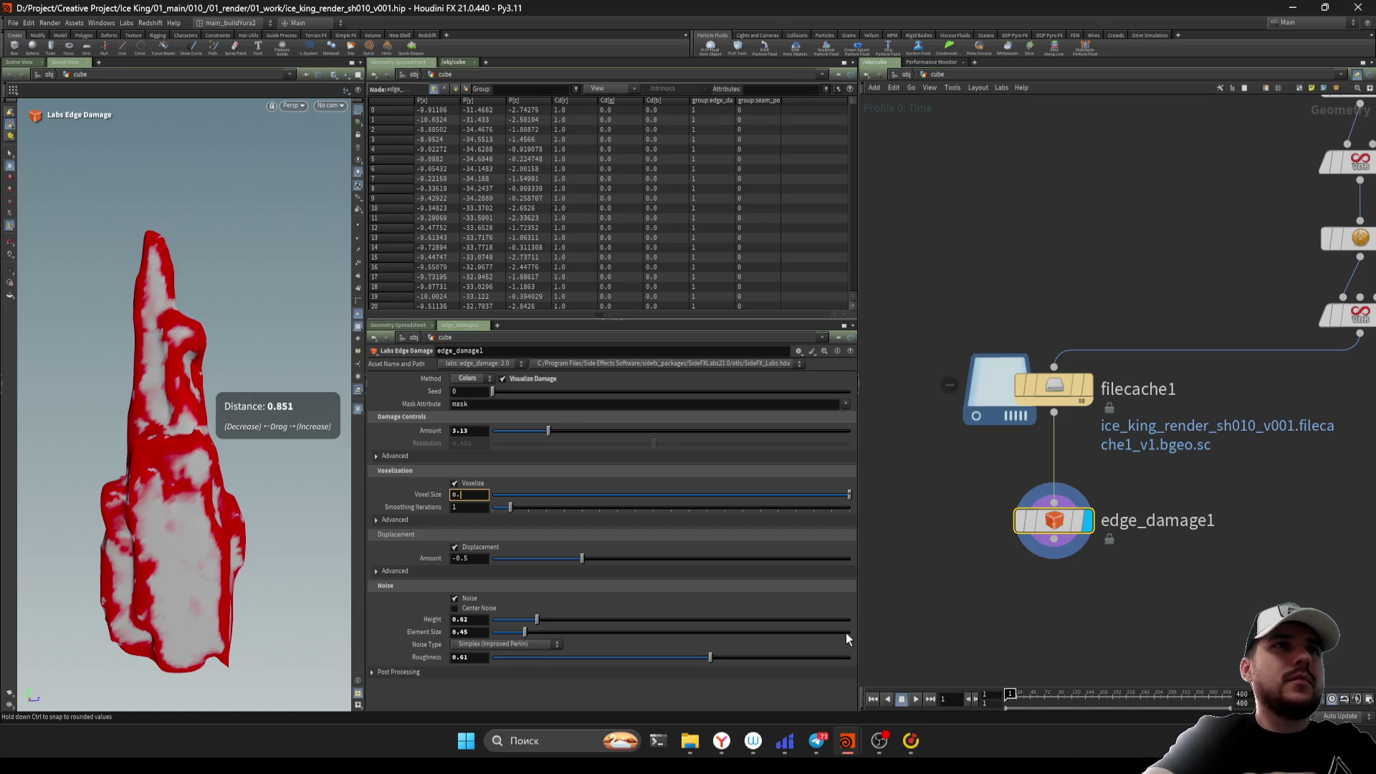
type("4")
key("Return")
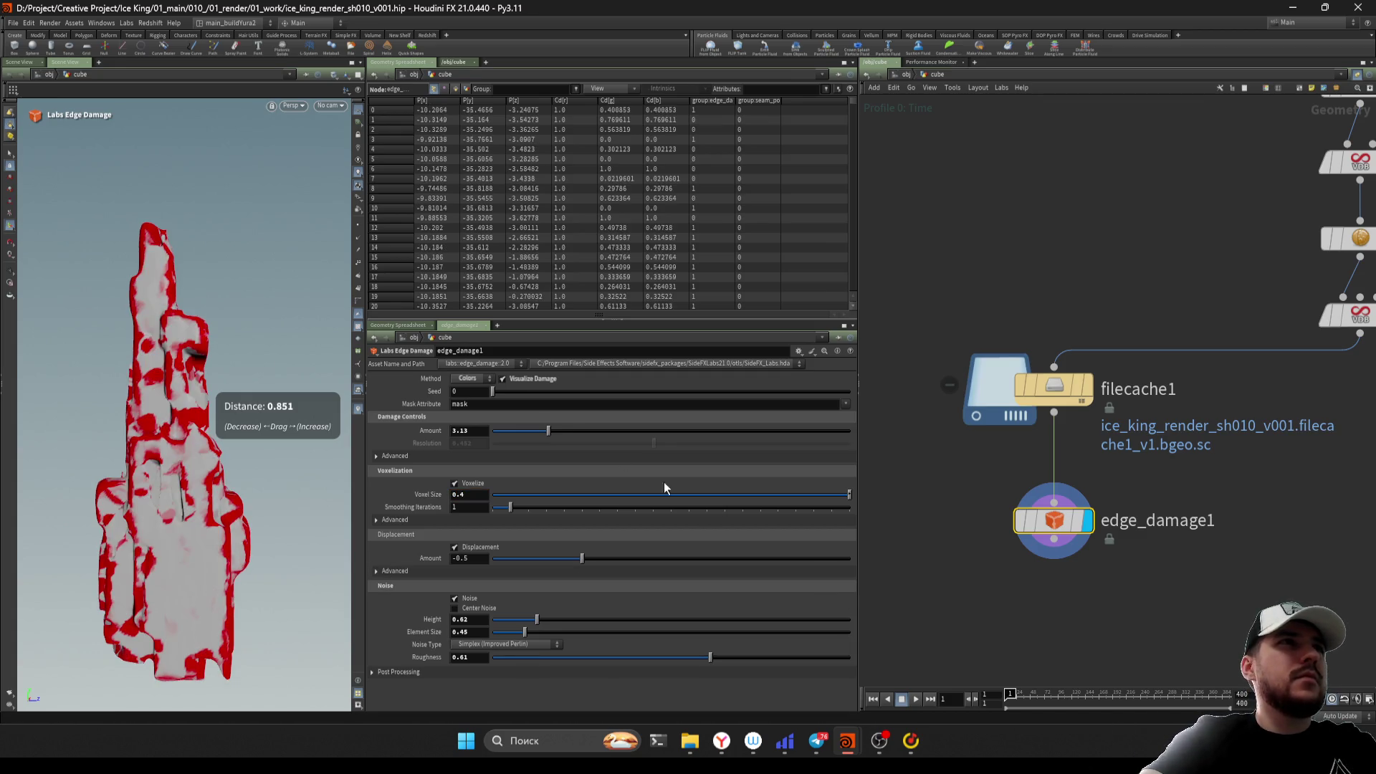
left_click(515, 380)
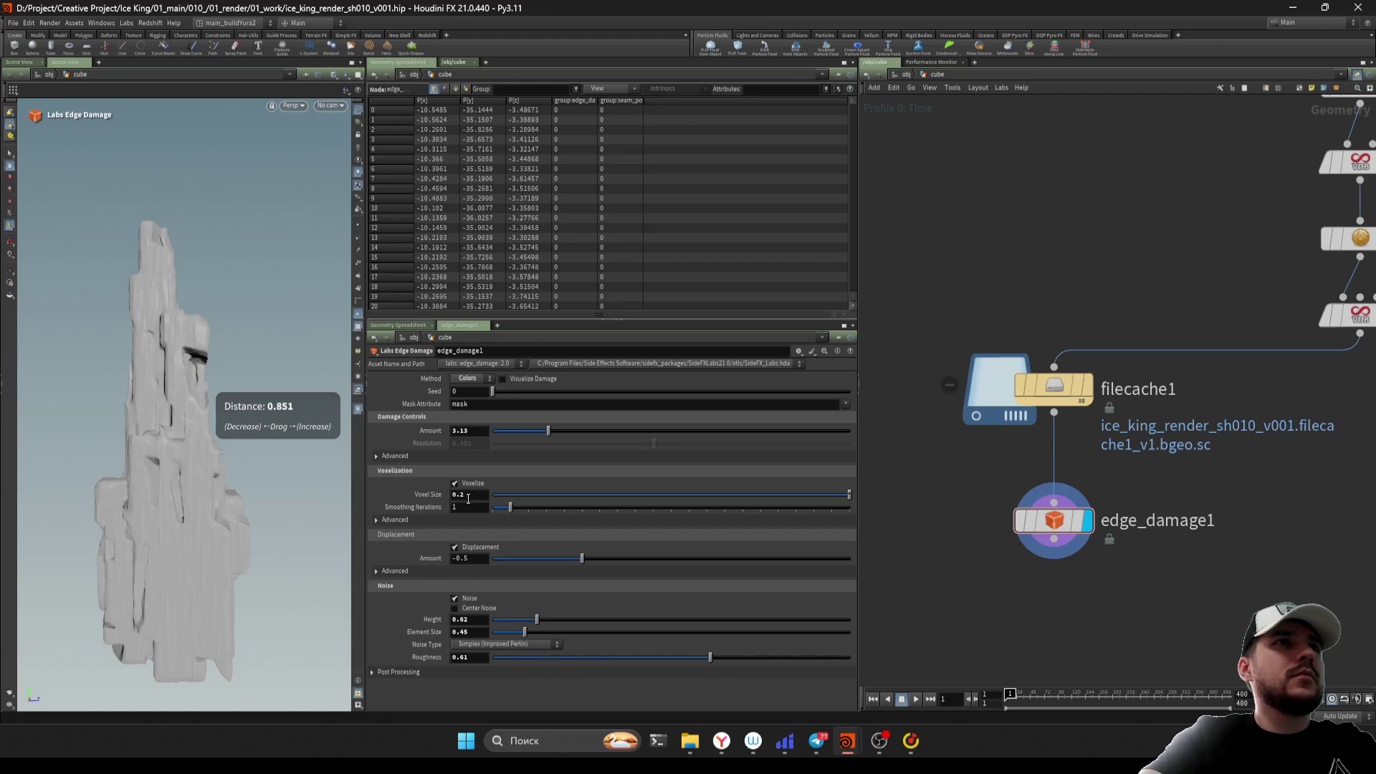
left_click_drag(140, 424, 197, 430)
left_click(548, 378)
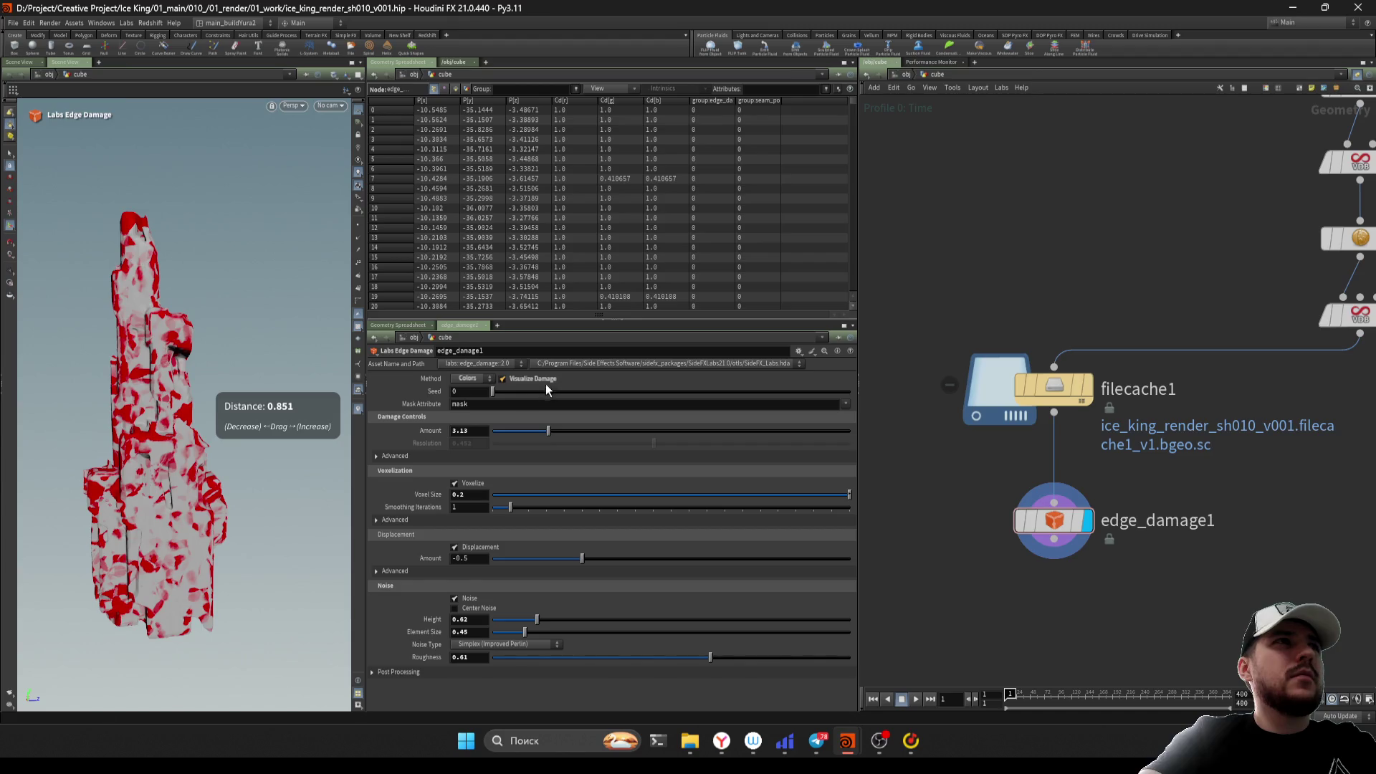
Raise the noise height to 2.22 and reduce noise element size to 0.21
key("Escape")
scroll(290, 265, "up", 5)
left_click_drag(290, 265, 236, 315)
scroll(962, 570, "down", 3)
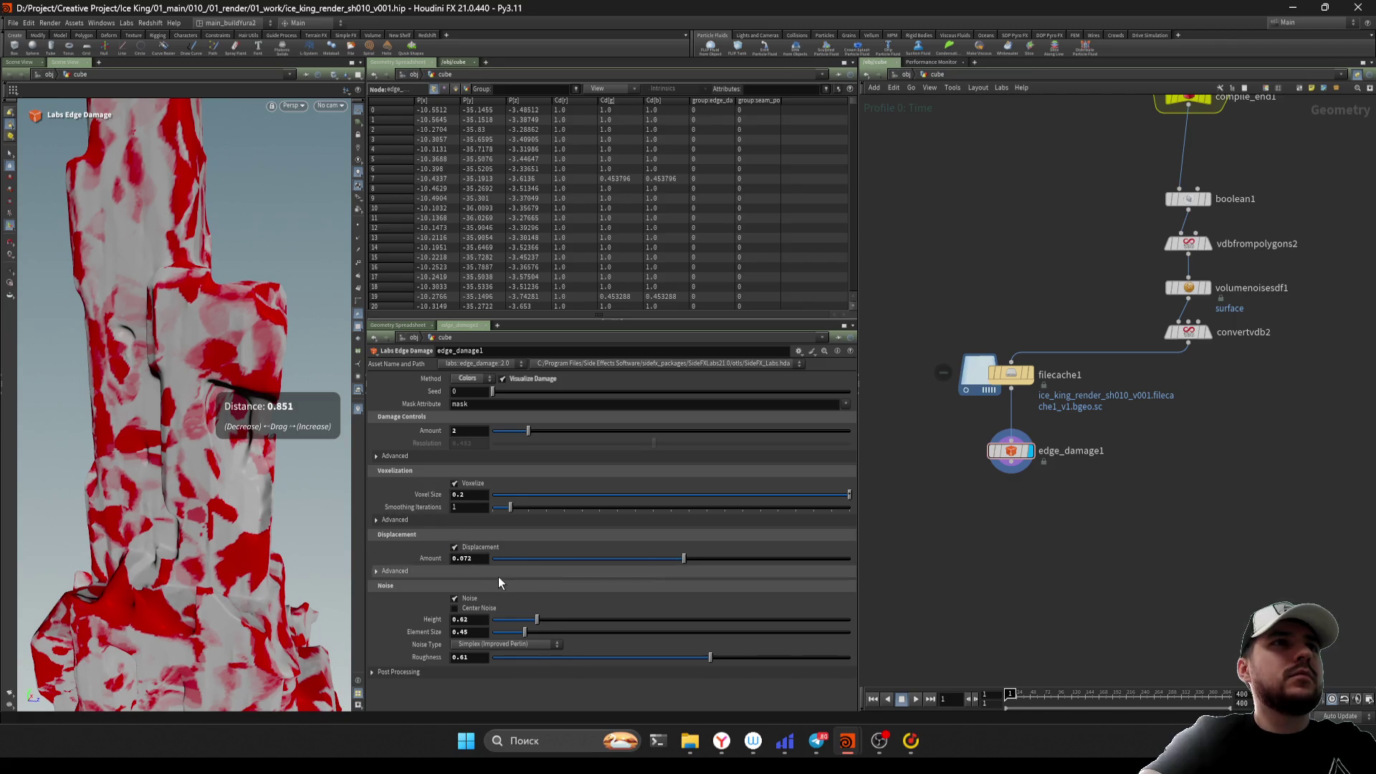
left_click_drag(537, 619, 651, 620)
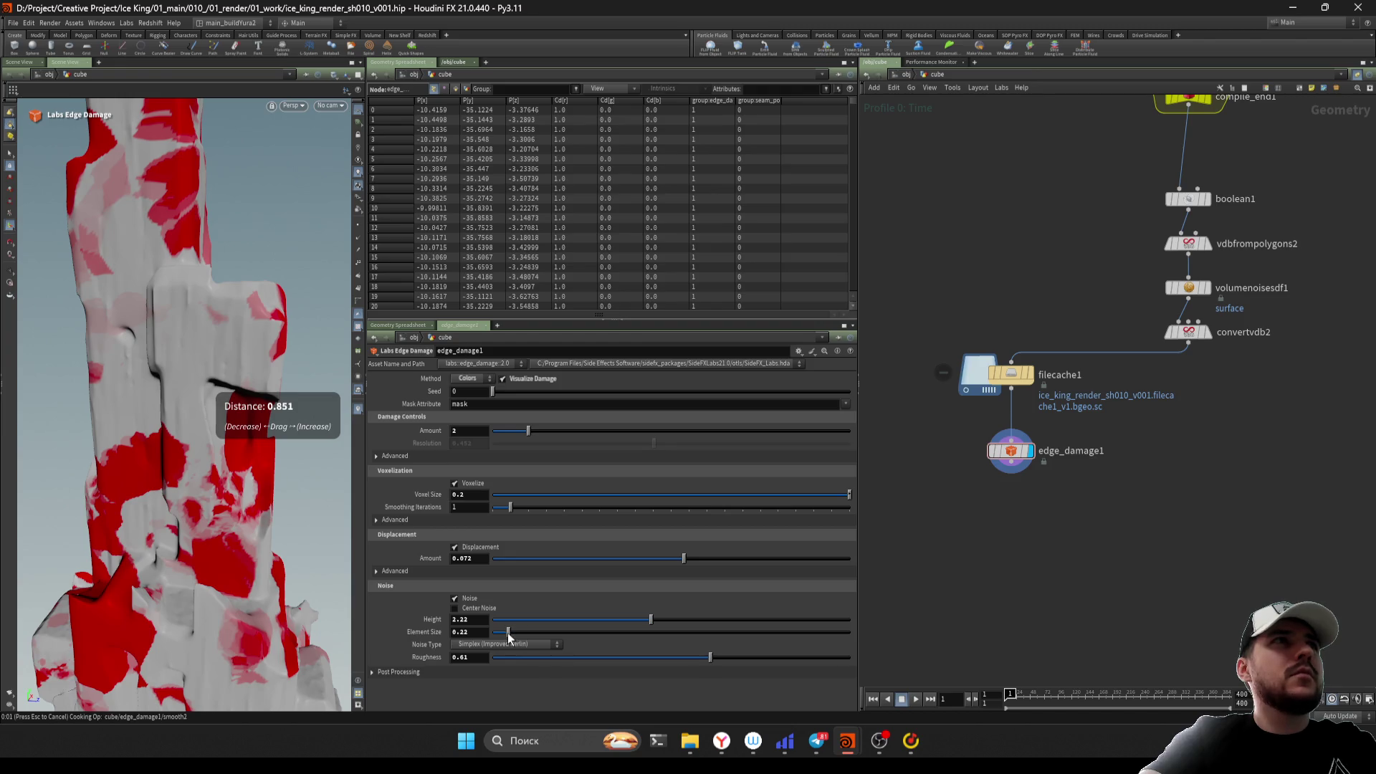
left_click_drag(508, 634, 506, 634)
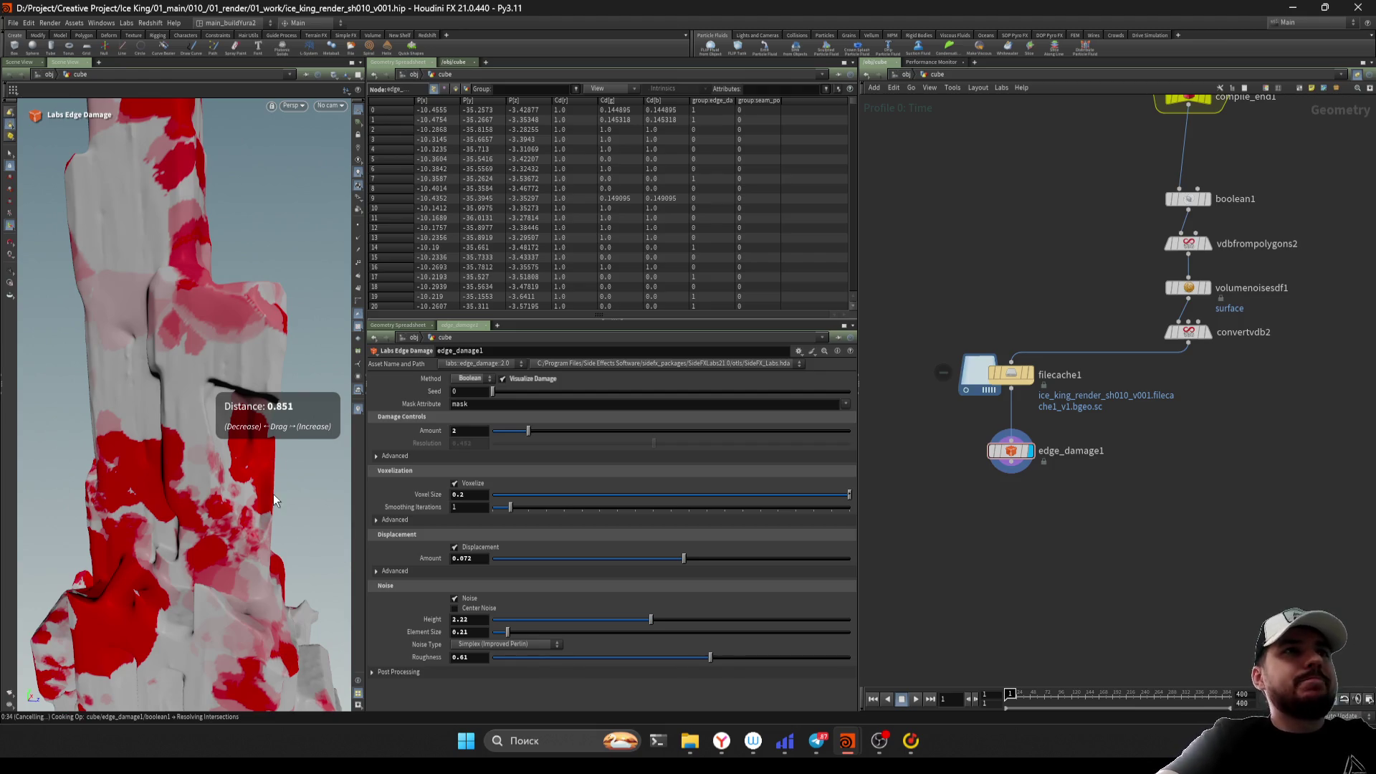
Stop the cook, switch the damage method to VDB, and set voxel size 0.4
key("Escape")
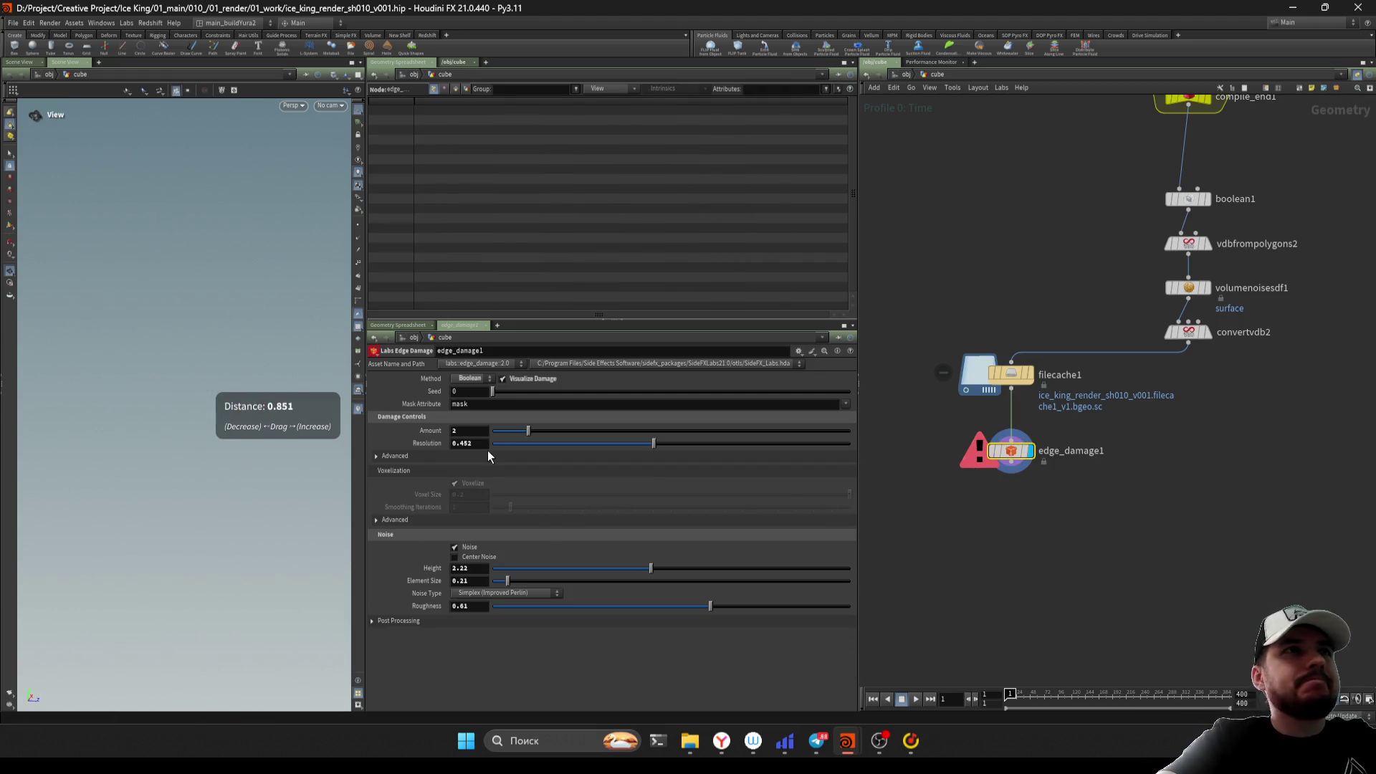
left_click(470, 378)
left_click(470, 390)
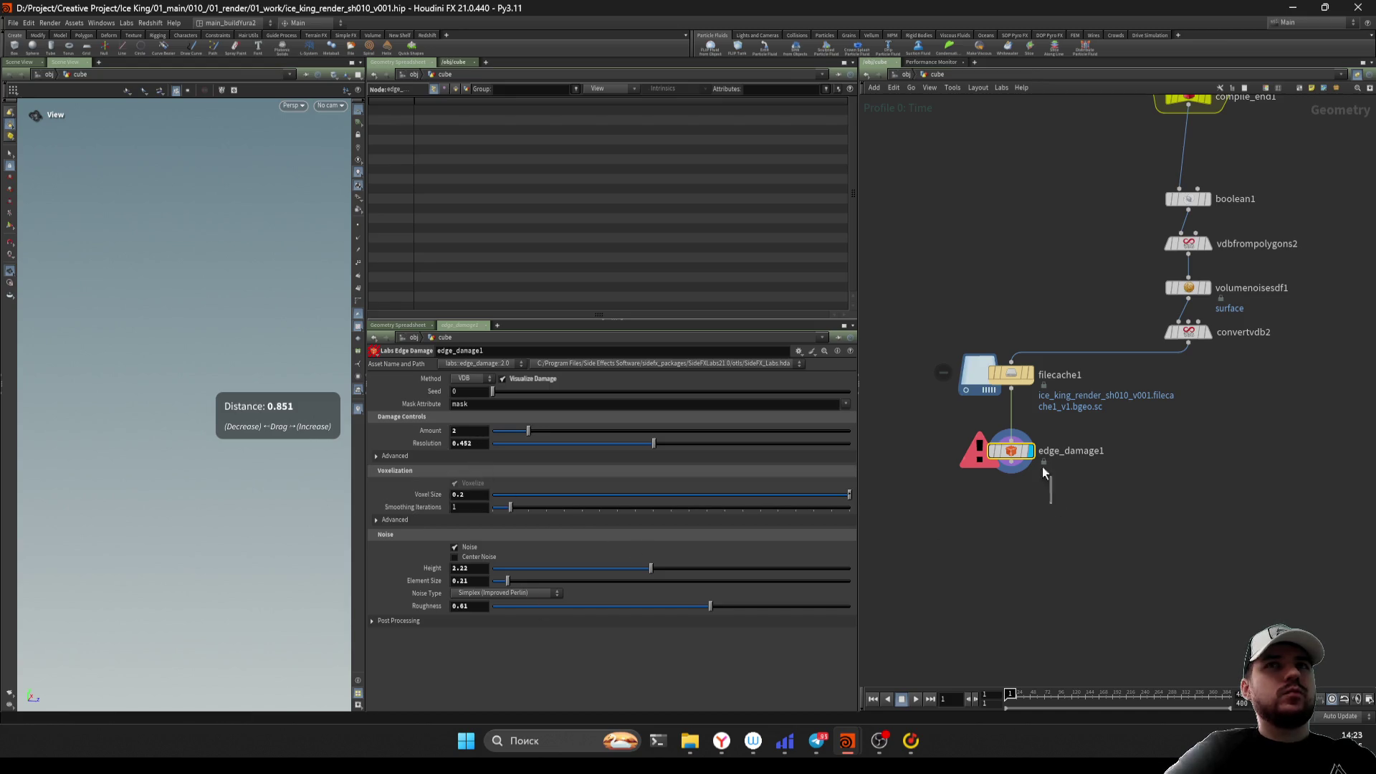
scroll(1040, 530, "up", 2)
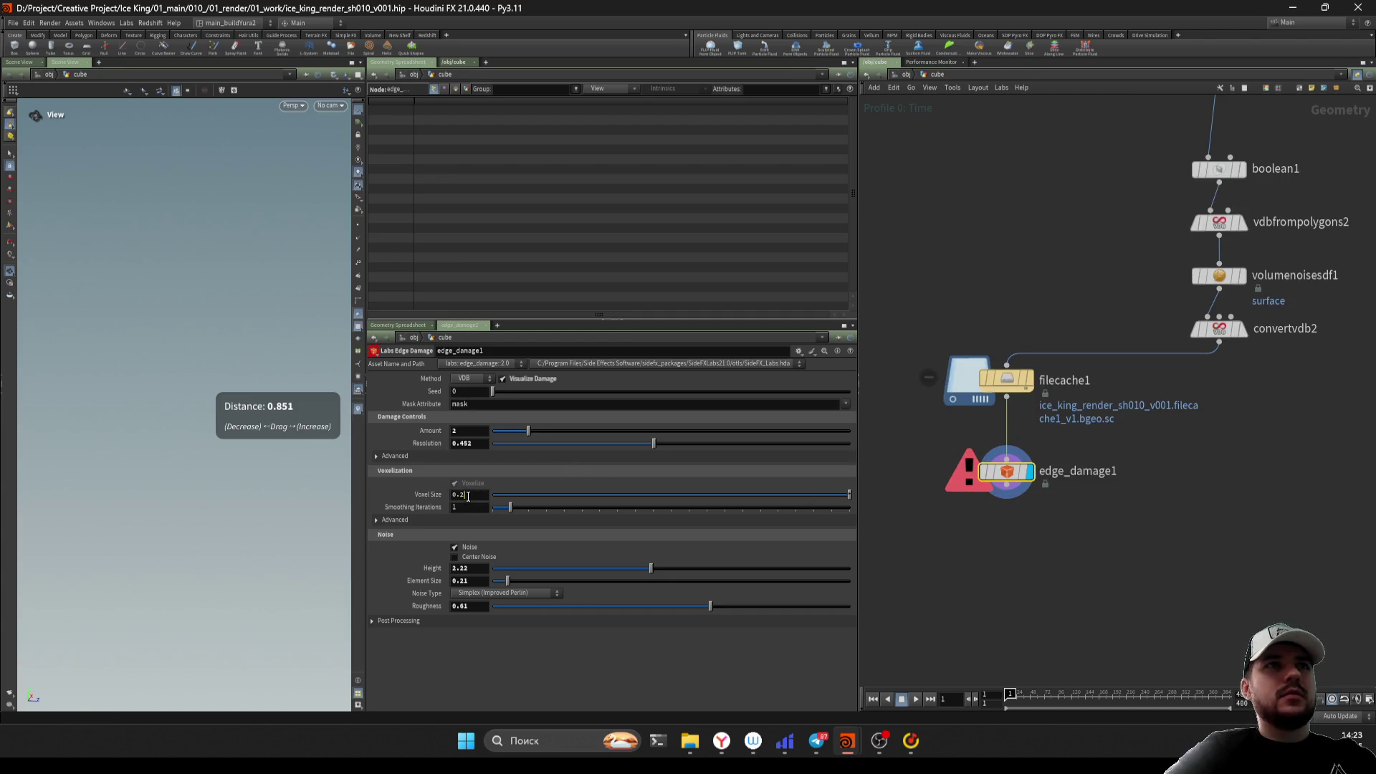
type("4")
key("Return")
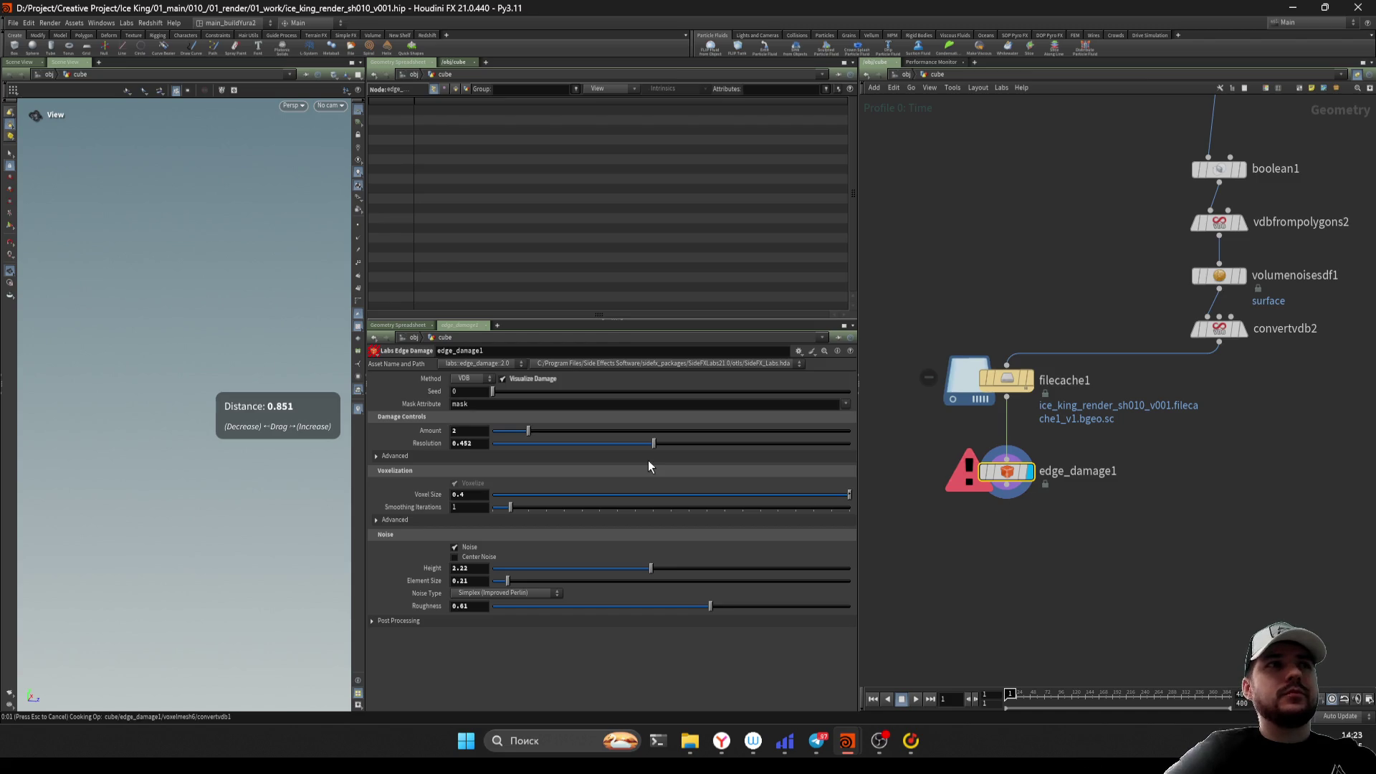
Lower edge_damage1's voxel size to 0.3 and check its error message
mouse_move(170, 505)
left_mouse_down()
mouse_move(118, 562)
mouse_move(185, 554)
left_mouse_up()
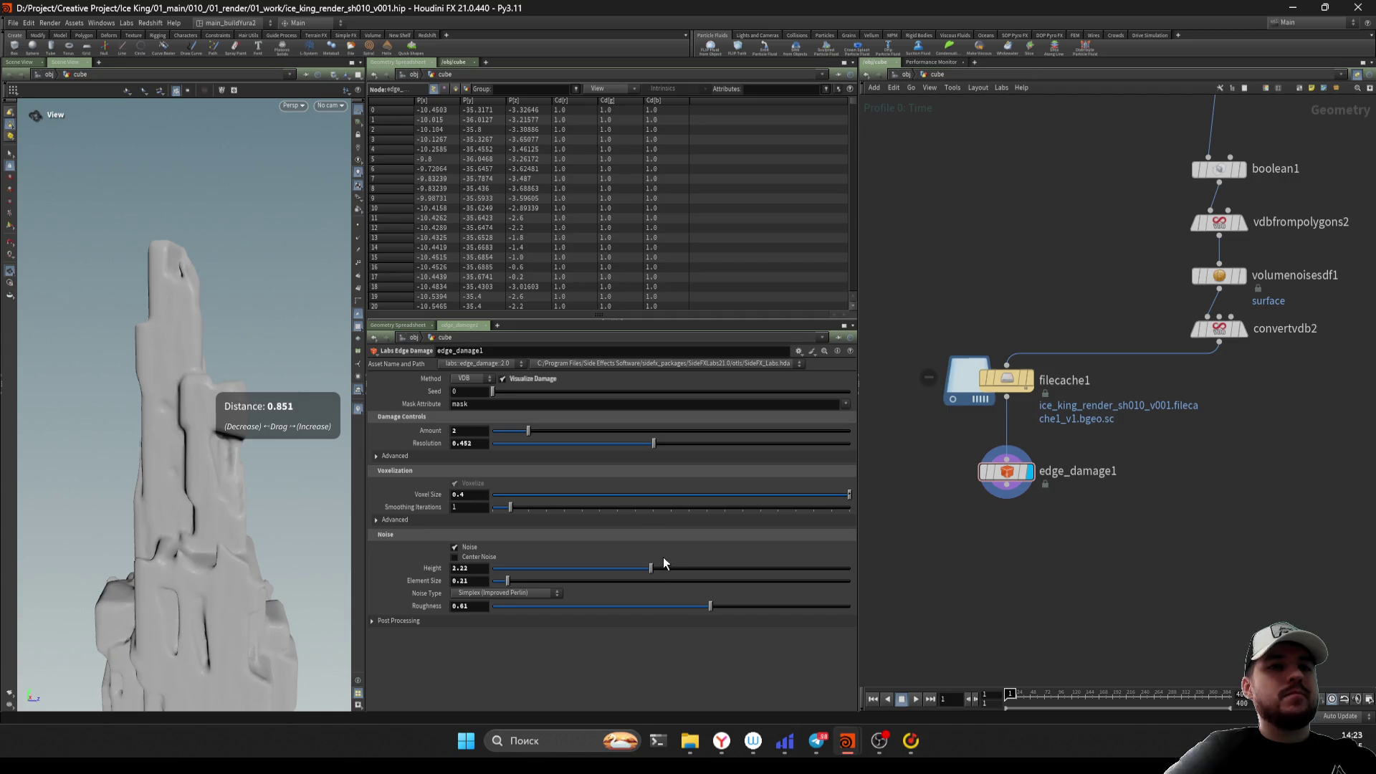
left_click(1007, 471)
left_click(462, 494)
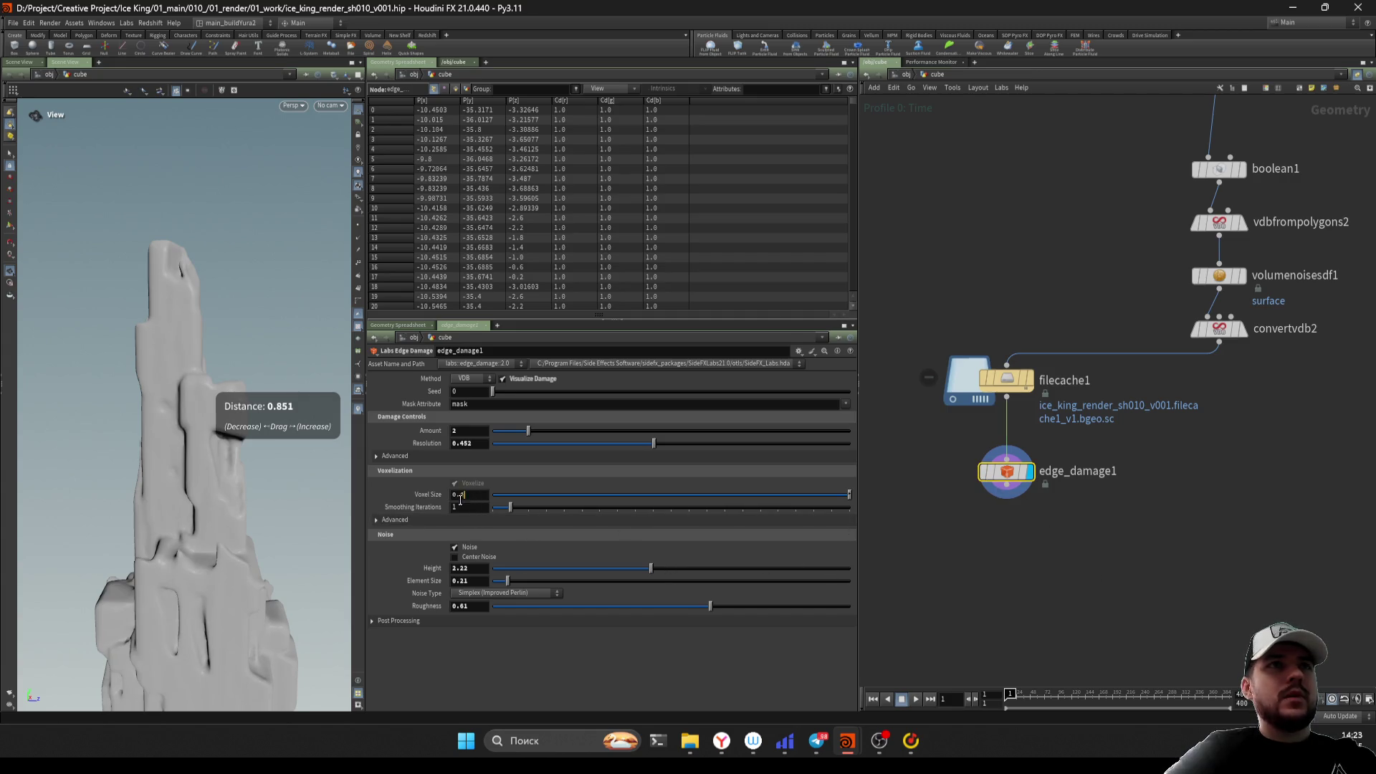
type("0.3")
key("Return")
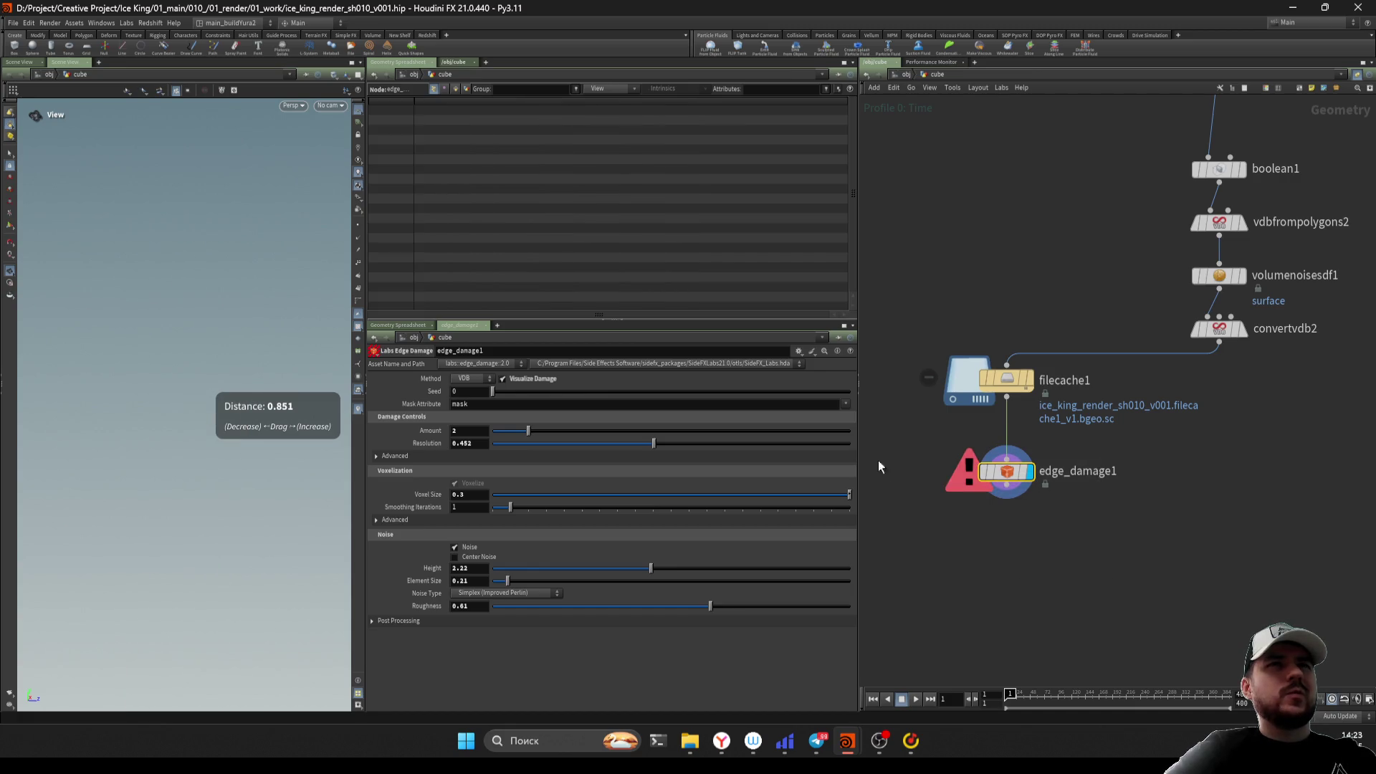
middle_click(1018, 473)
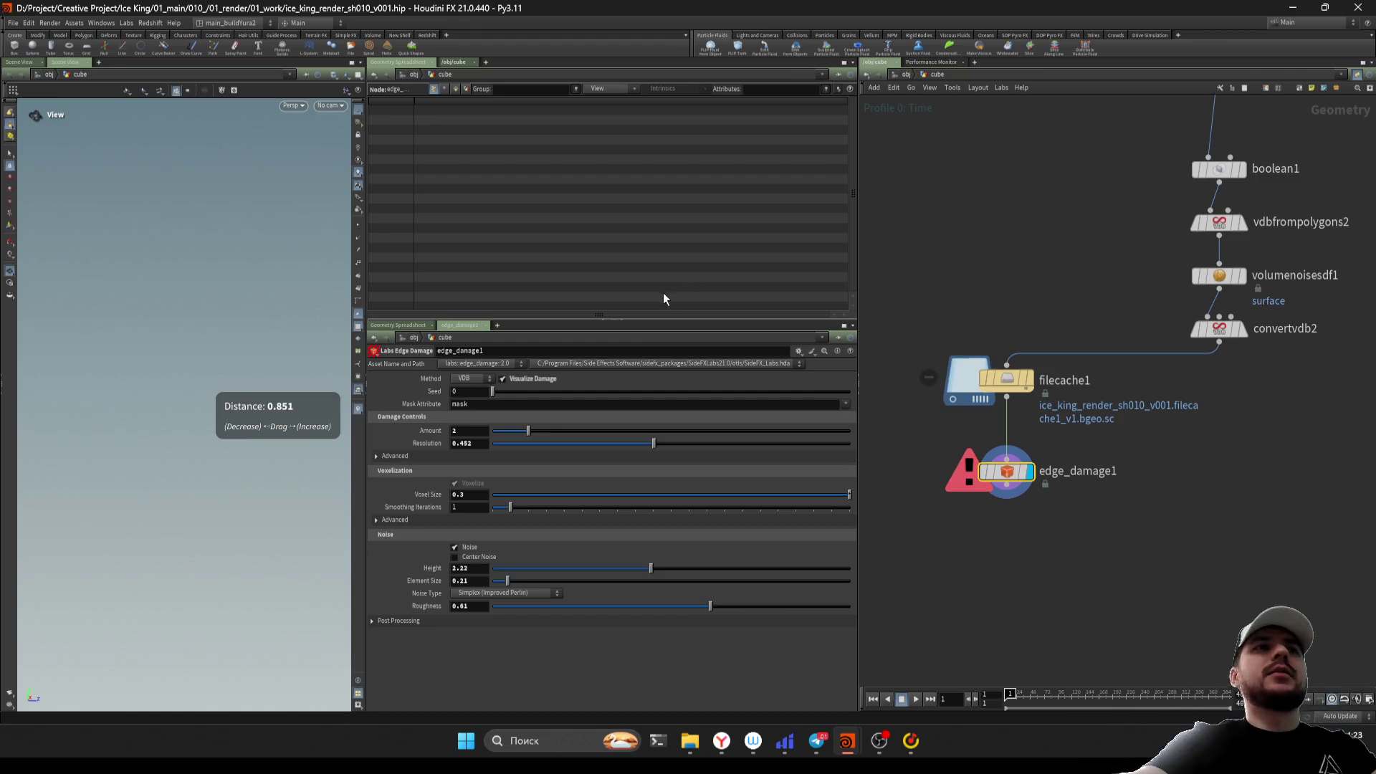
middle_click_drag(1088, 497, 1064, 524)
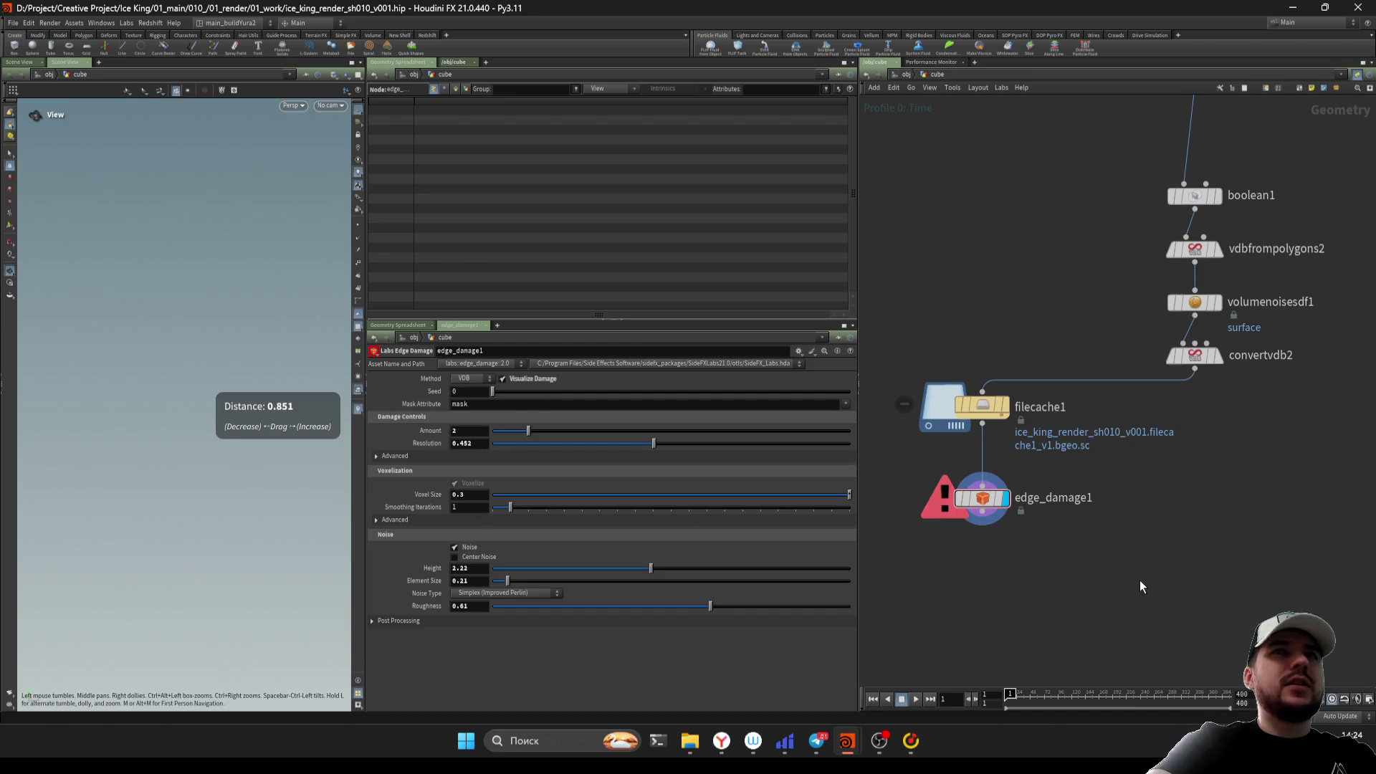
In the advanced damage controls, set voxel size to 0.35 and save the scene
middle_click_drag(1139, 579, 1103, 550)
left_click_drag(1007, 393, 1080, 424)
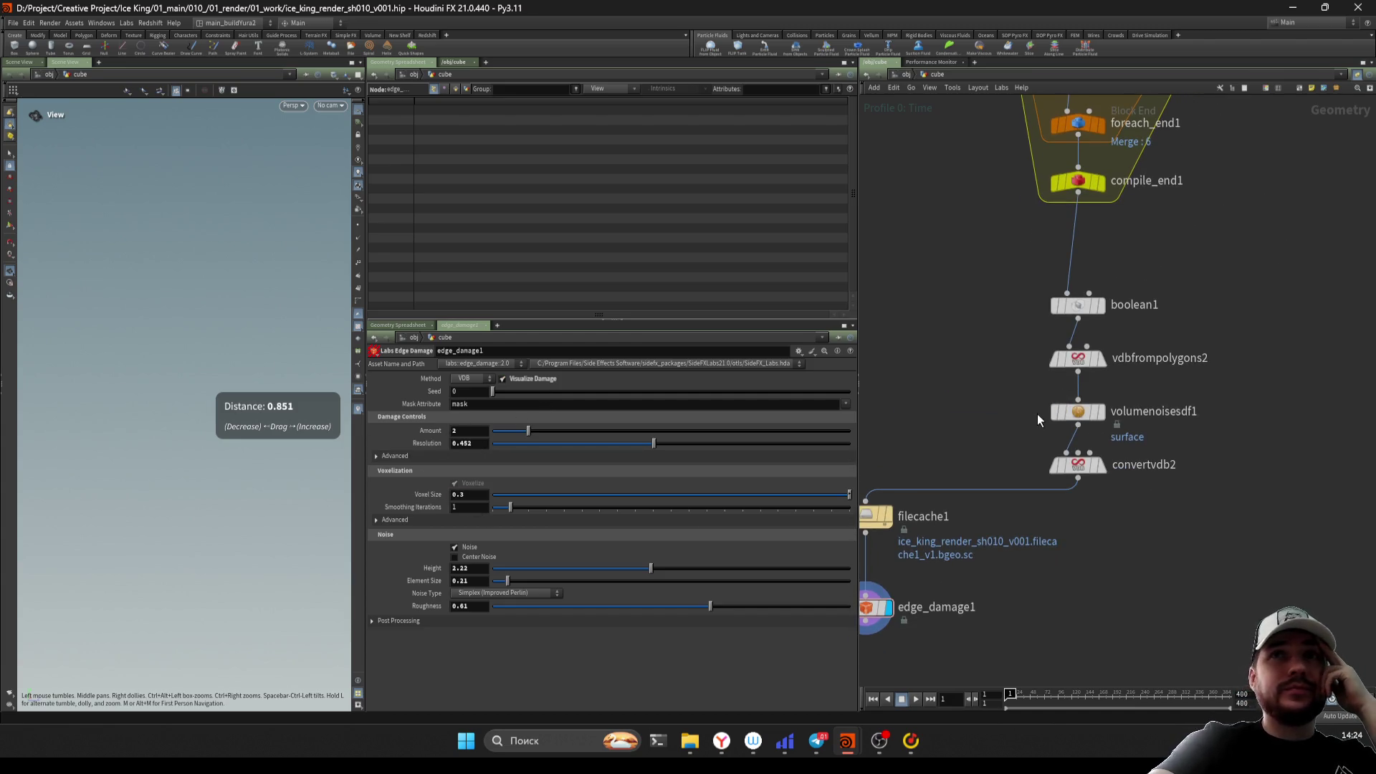
middle_click_drag(989, 418, 1013, 384)
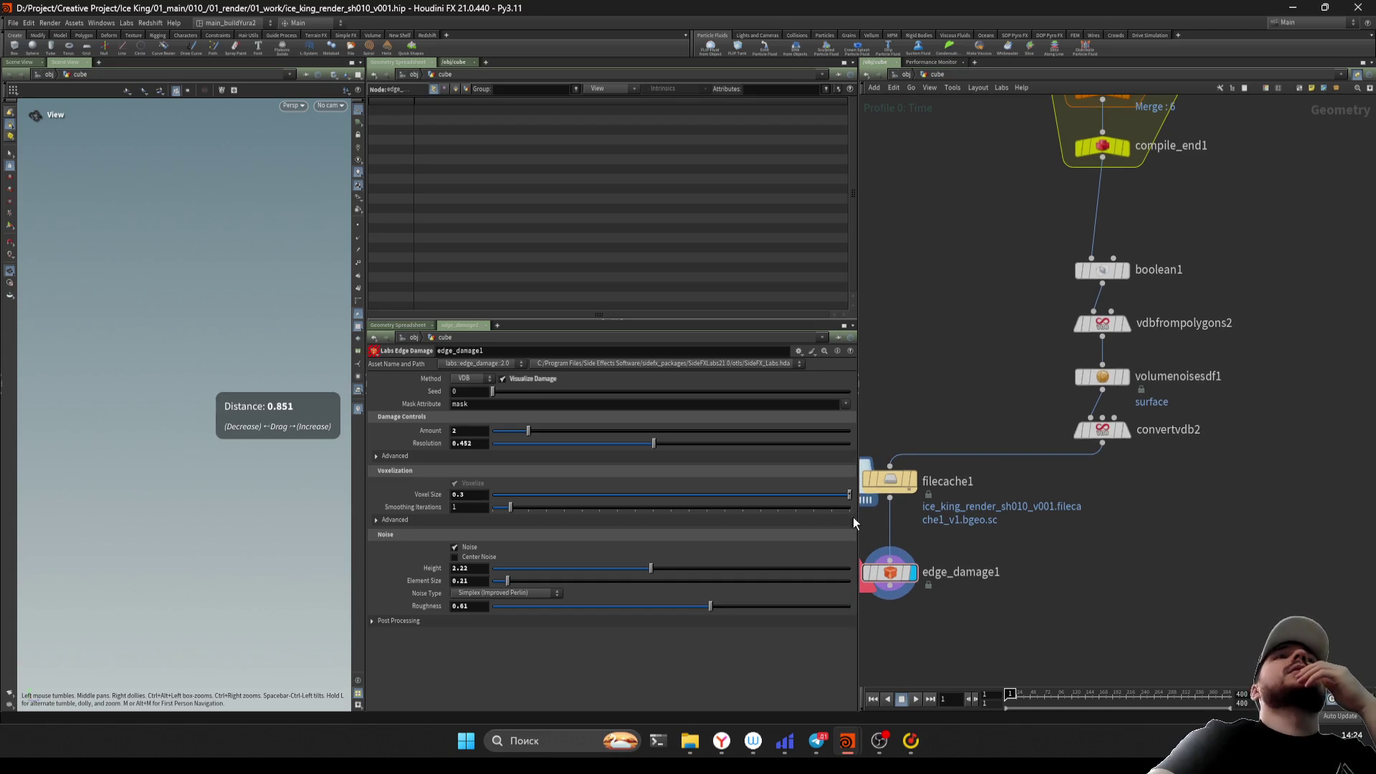
left_click(419, 457)
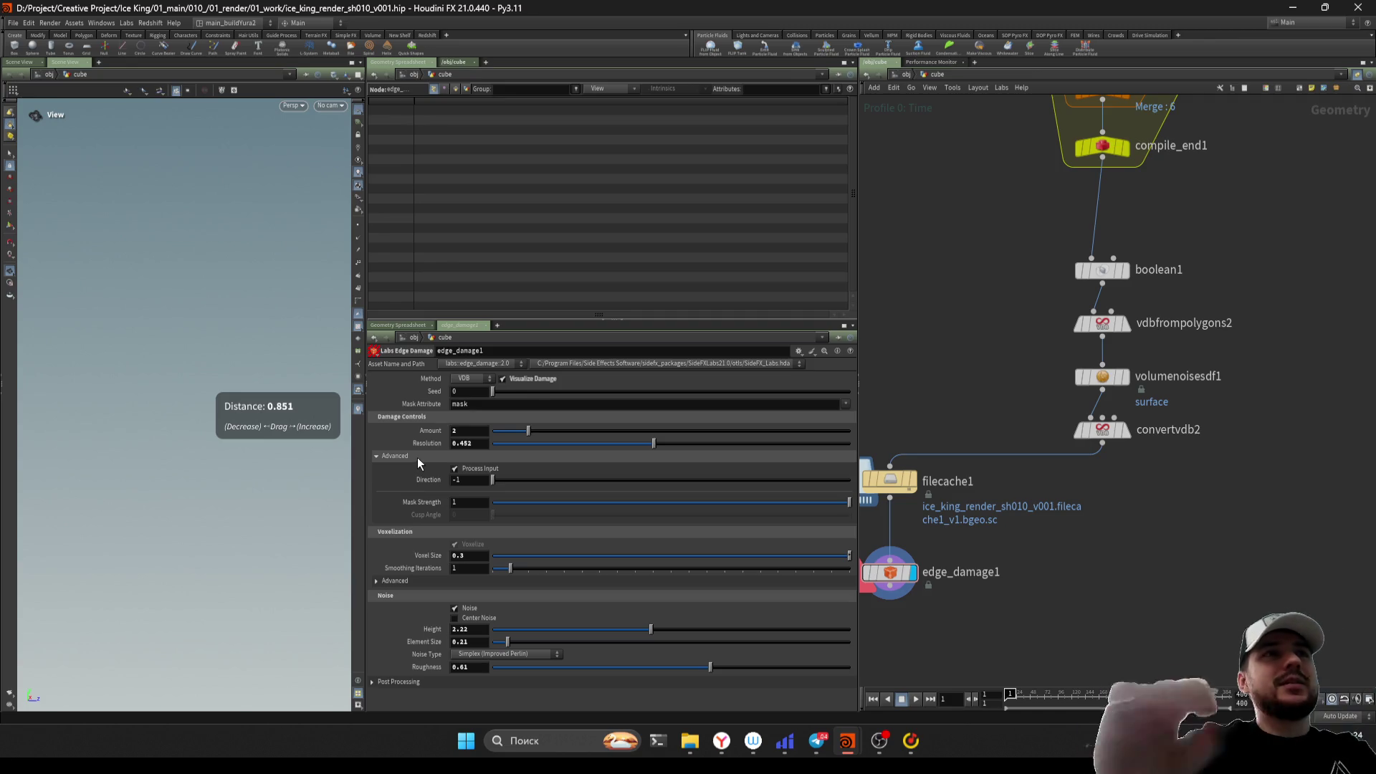
type("5")
key("Return")
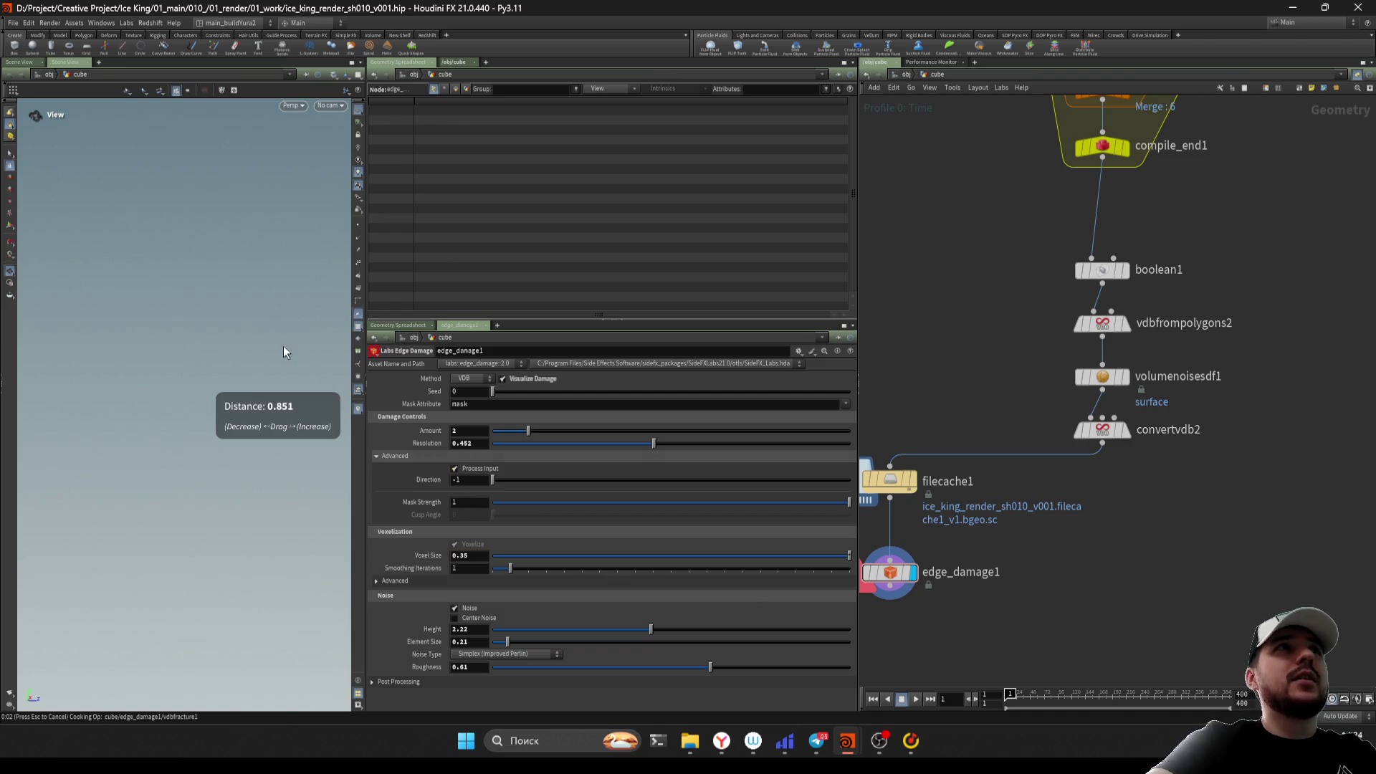
scroll(204, 428, "down", 5)
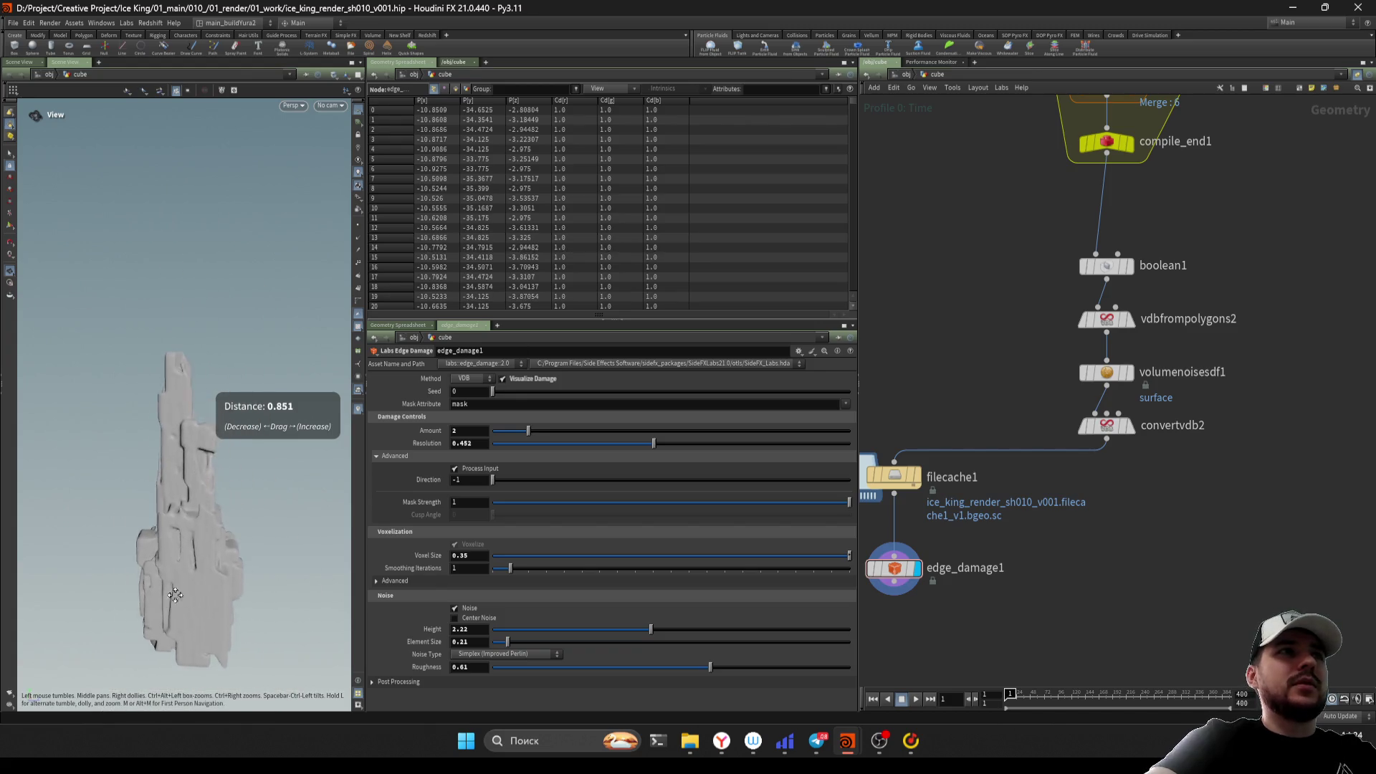
key("ctrl+s")
Set the damage resolution to 0.2 and inspect the chipped rock up close
mouse_move(137, 511)
left_mouse_down()
mouse_move(175, 516)
mouse_move(191, 539)
left_mouse_up()
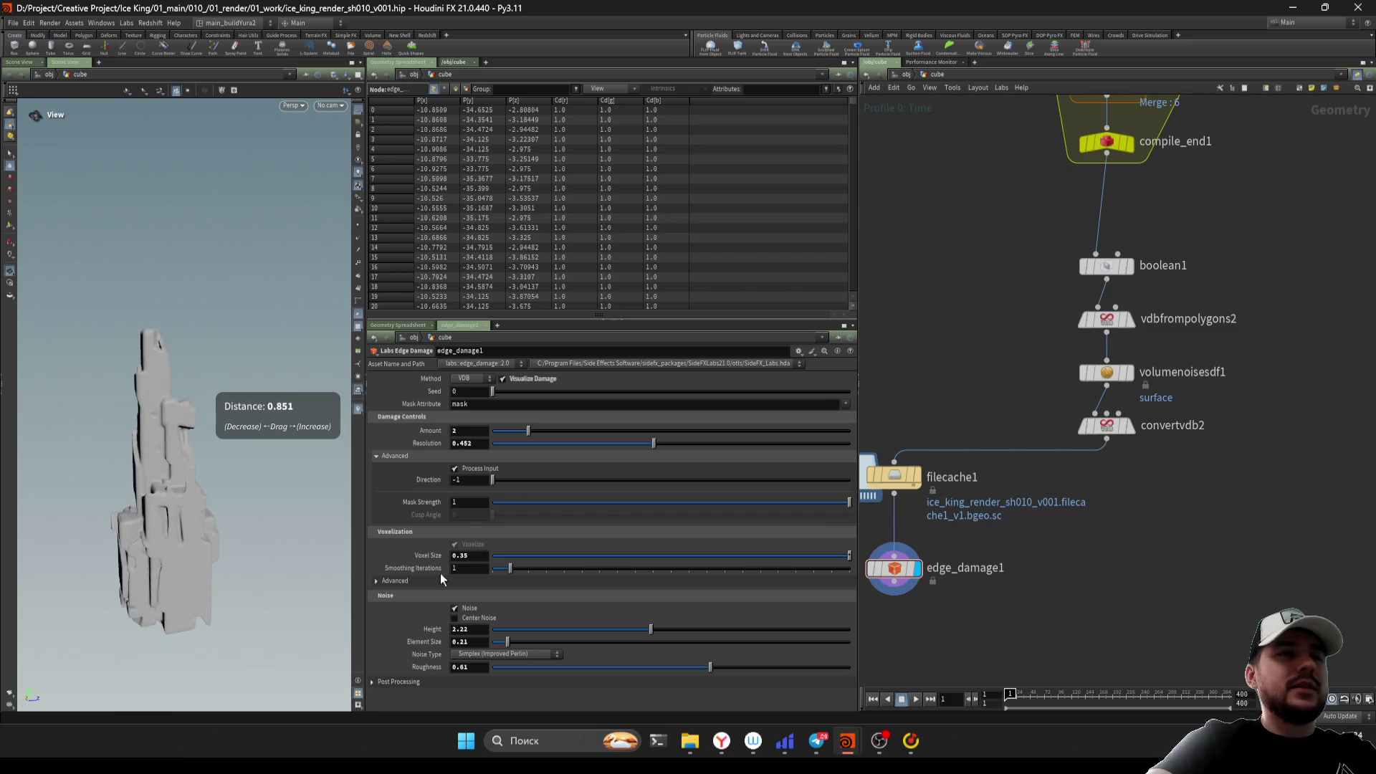
type("2")
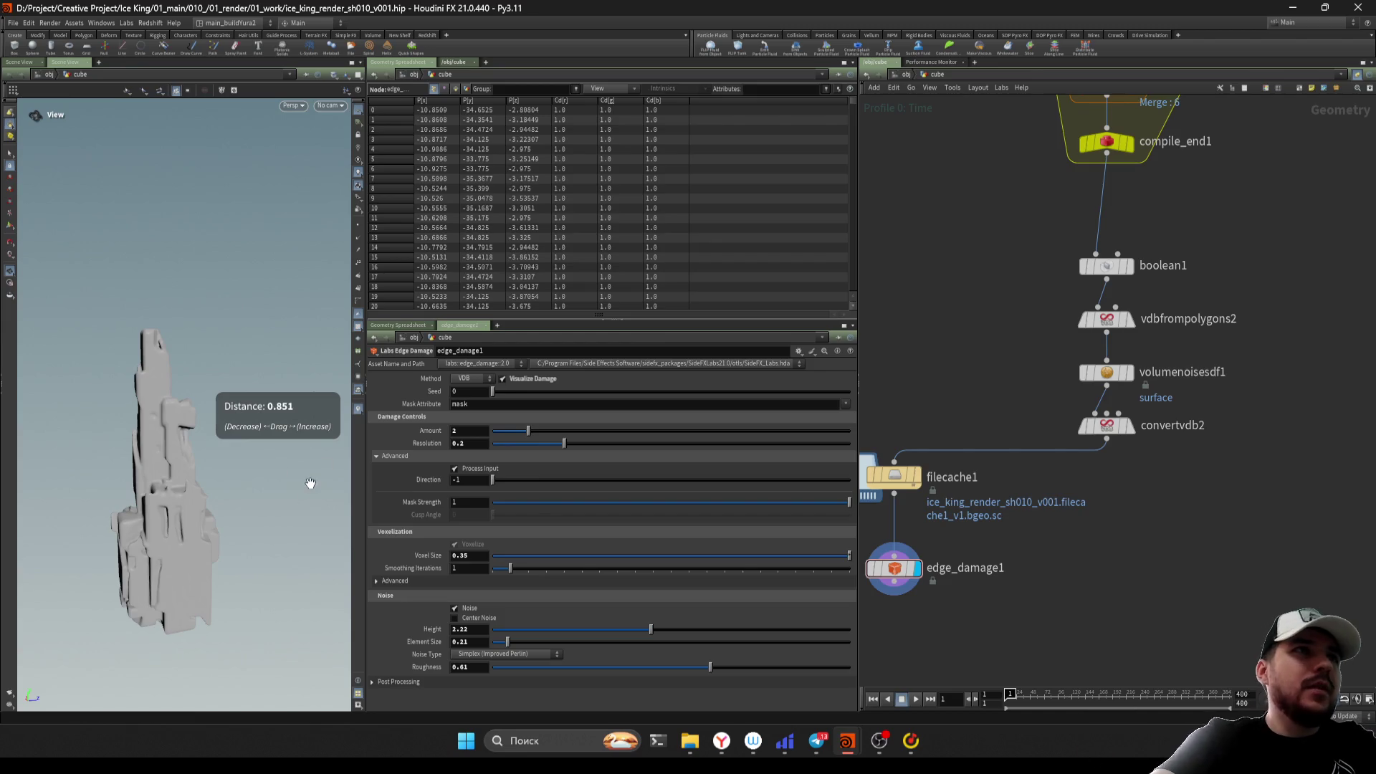
right_click_drag(185, 531, 311, 448)
mouse_move(311, 447)
left_mouse_down()
mouse_move(185, 574)
mouse_move(237, 545)
left_mouse_up()
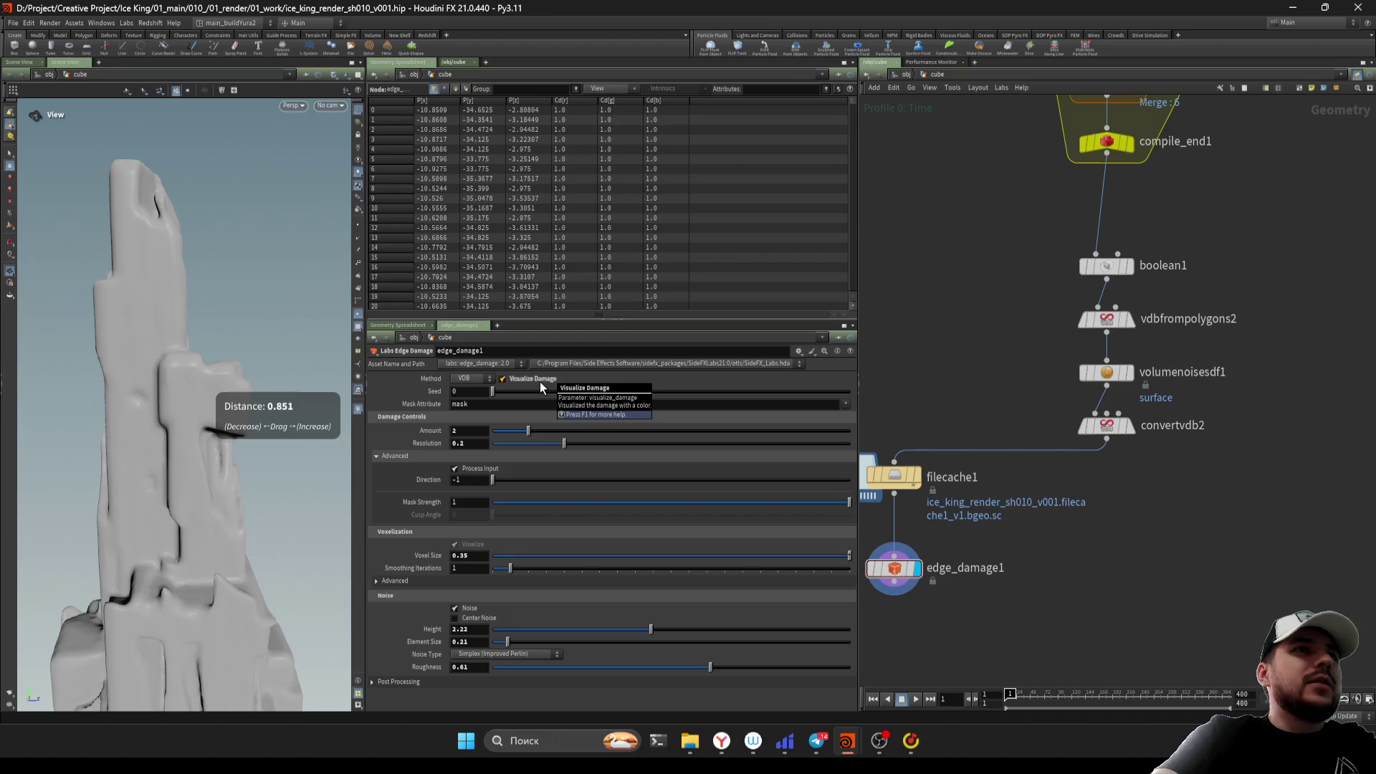
left_click(885, 502)
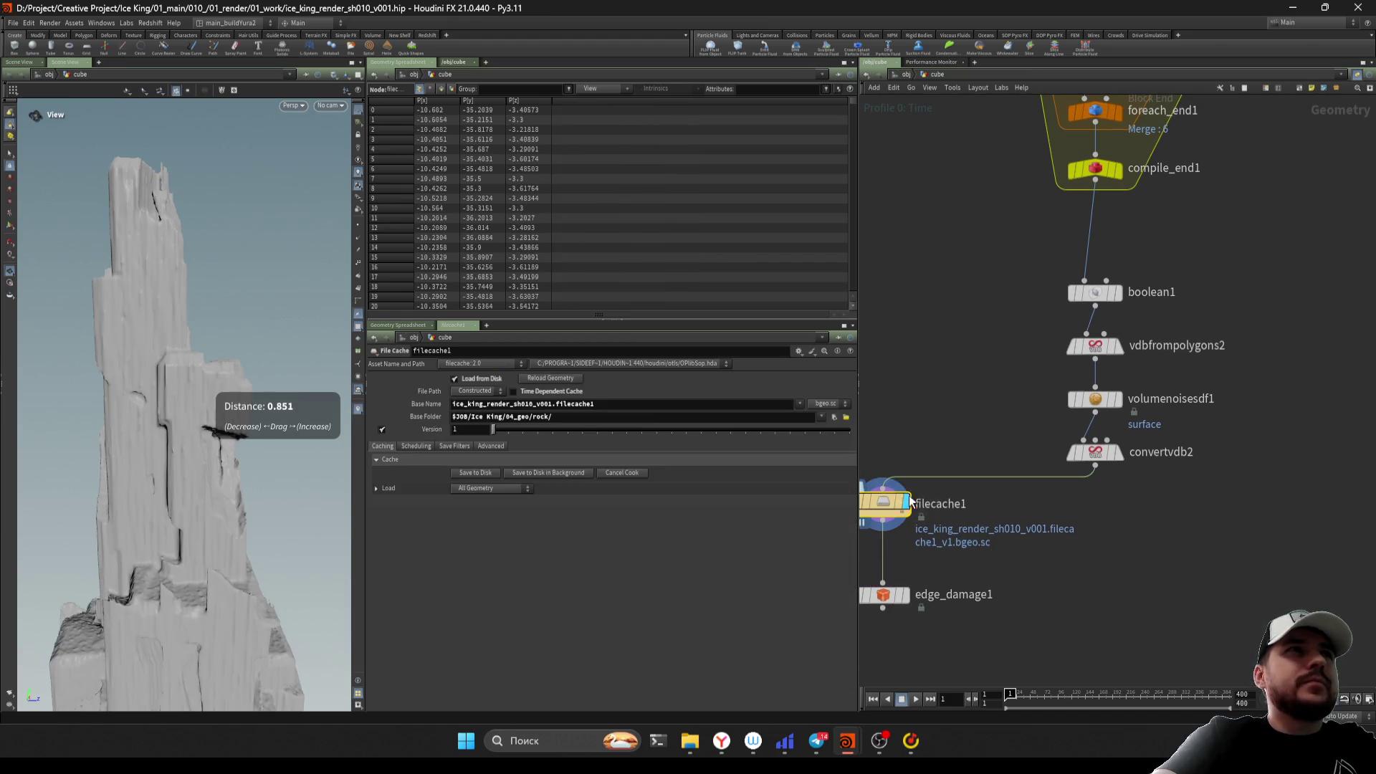
Display the single unpacked rock piece from unpack1 and save the scene
mouse_move(229, 513)
left_mouse_down()
mouse_move(215, 553)
mouse_move(235, 545)
mouse_move(190, 562)
mouse_move(208, 519)
mouse_move(341, 523)
mouse_move(230, 516)
mouse_move(237, 527)
left_mouse_up()
scroll(1164, 540, "up", 5)
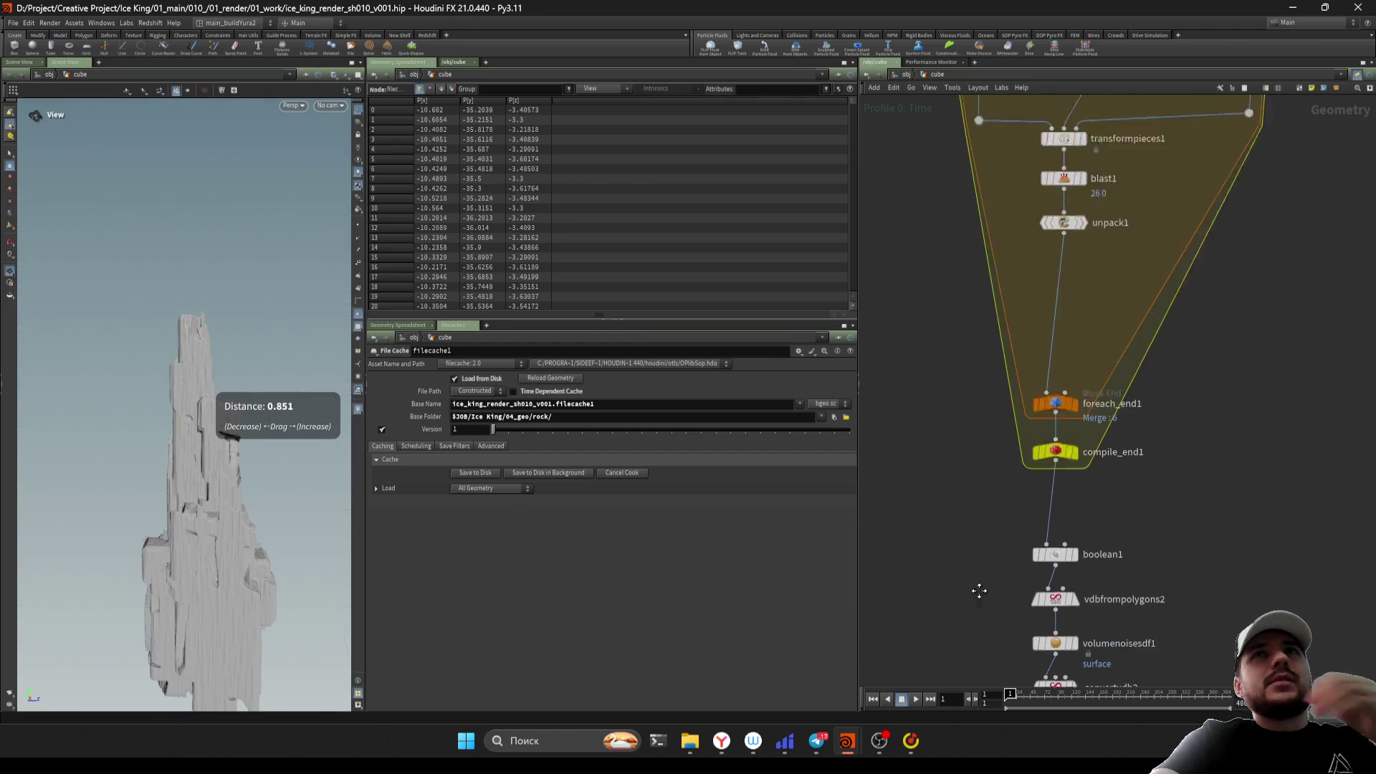
left_click(1060, 394)
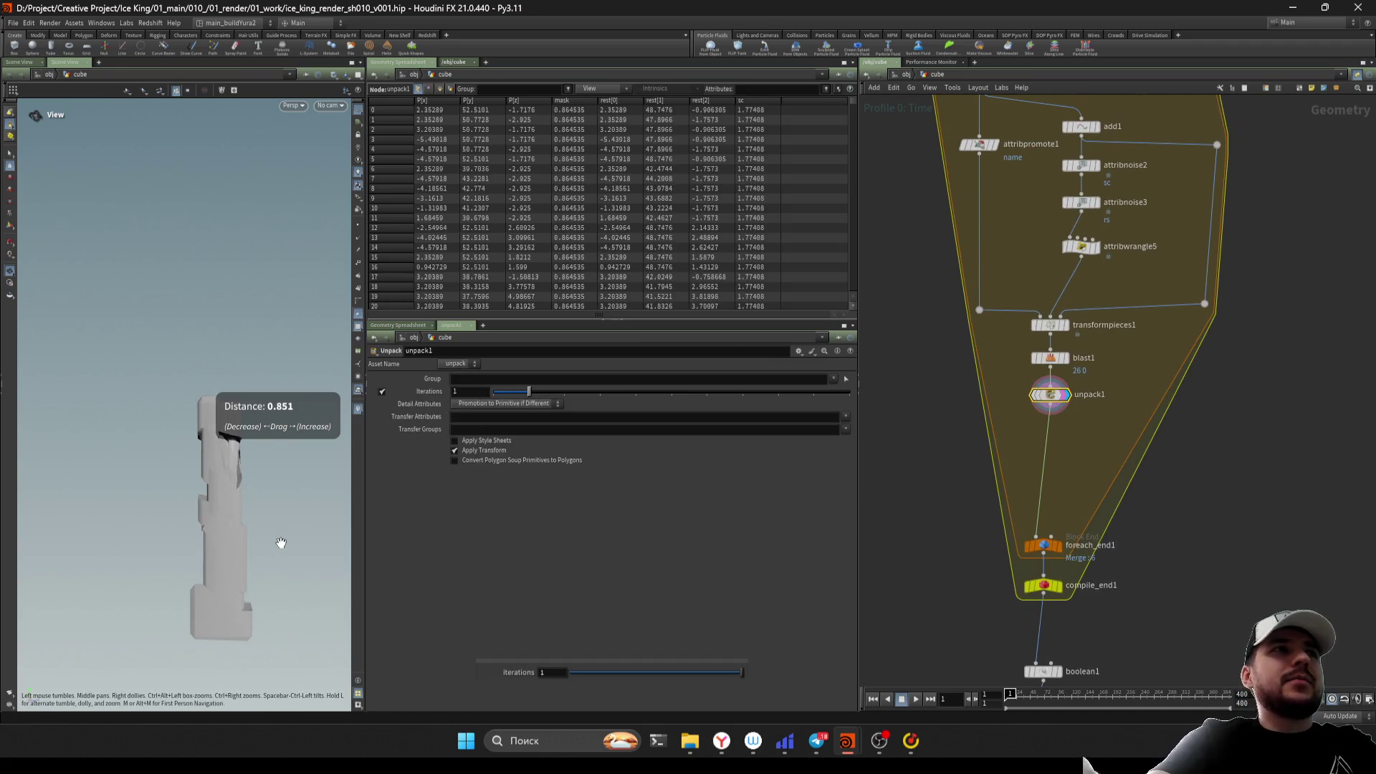
scroll(986, 531, "up", 1)
key("ctrl+s")
Pan through the loop to review foreach_end1, compile_end1, attribpromote1 and the noise nodes
scroll(957, 565, "down", 3)
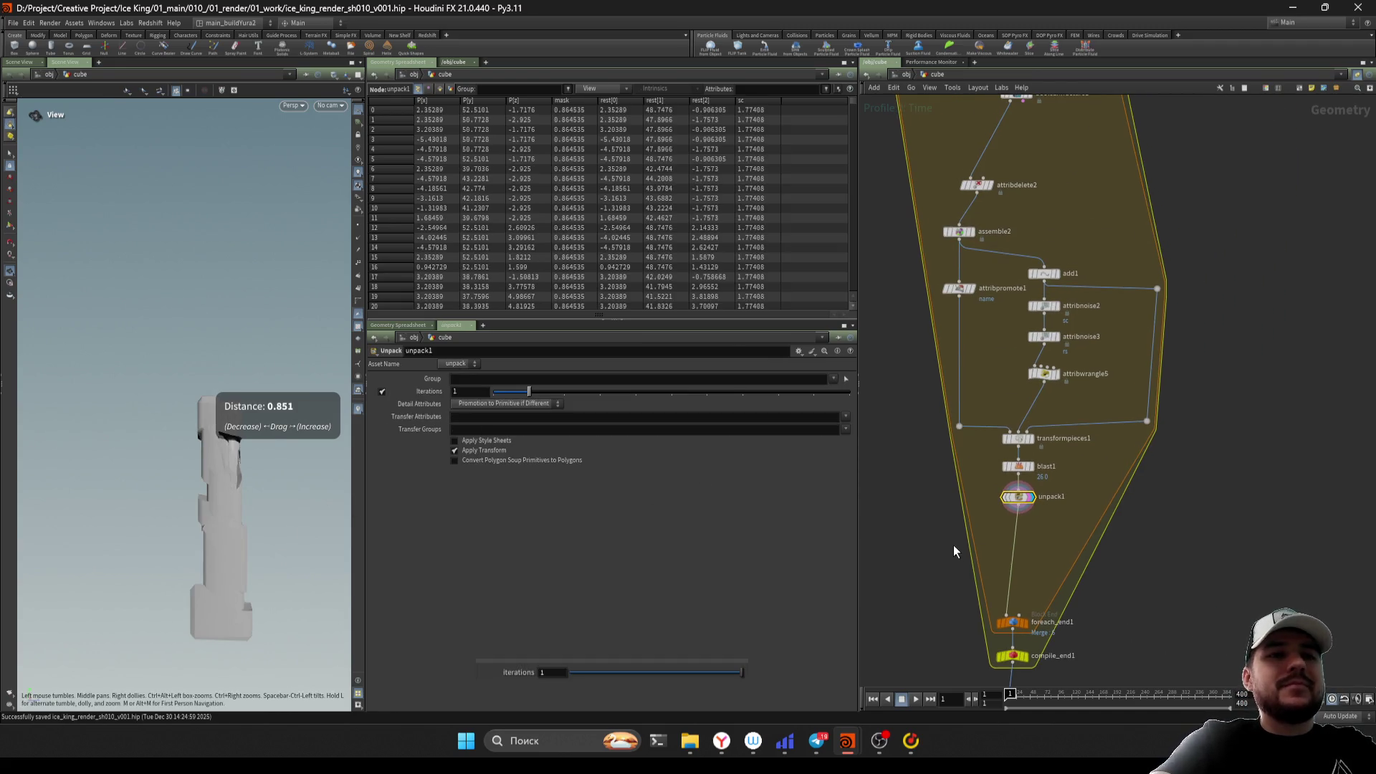
scroll(922, 590, "down", 3)
scroll(920, 566, "up", 3)
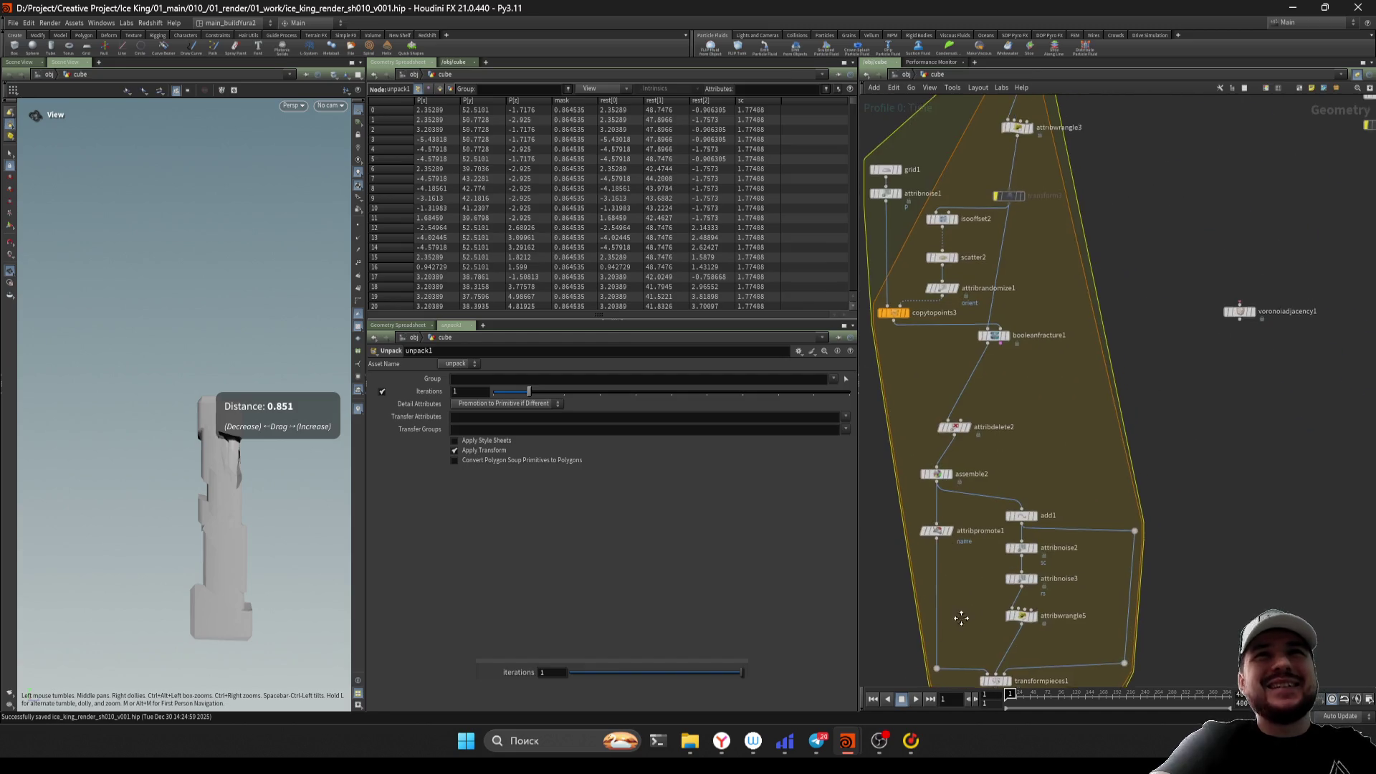
scroll(919, 561, "up", 5)
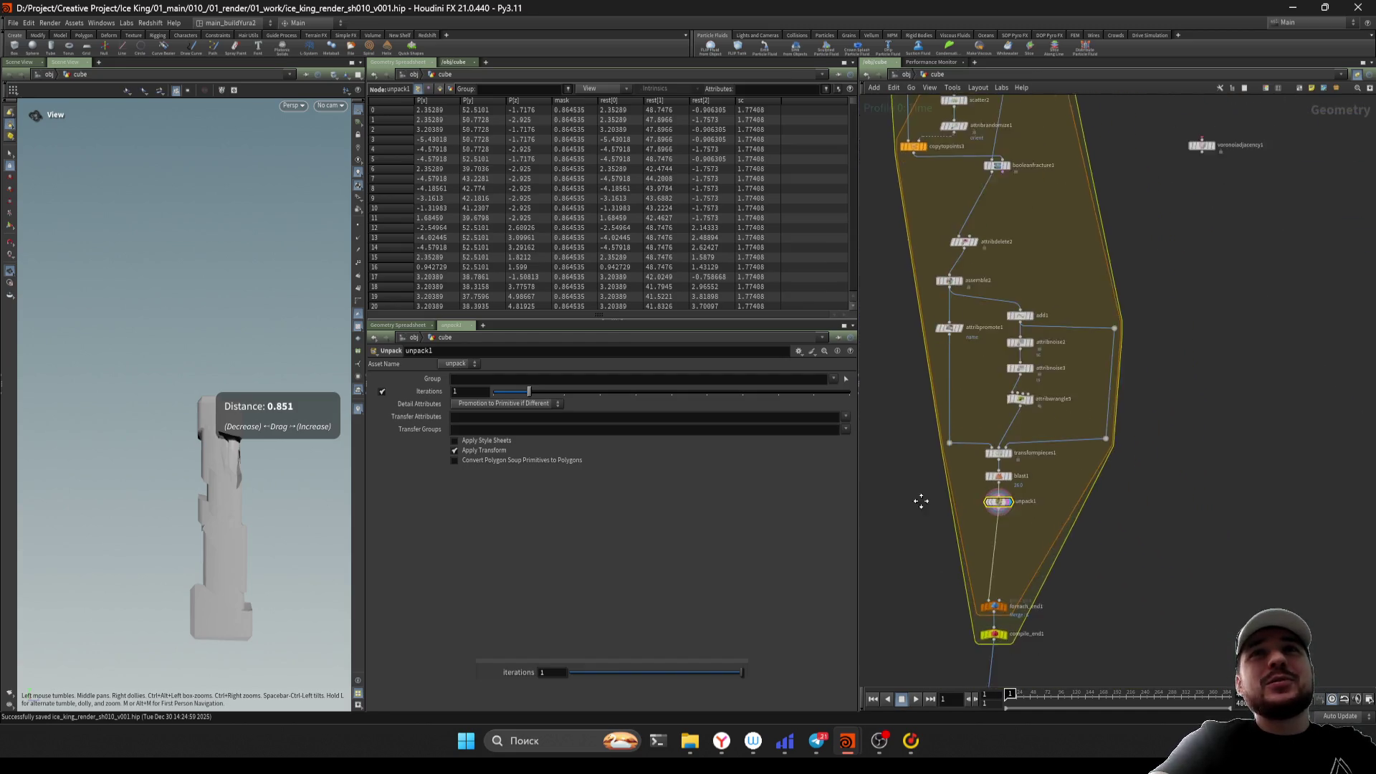
scroll(982, 503, "up", 2)
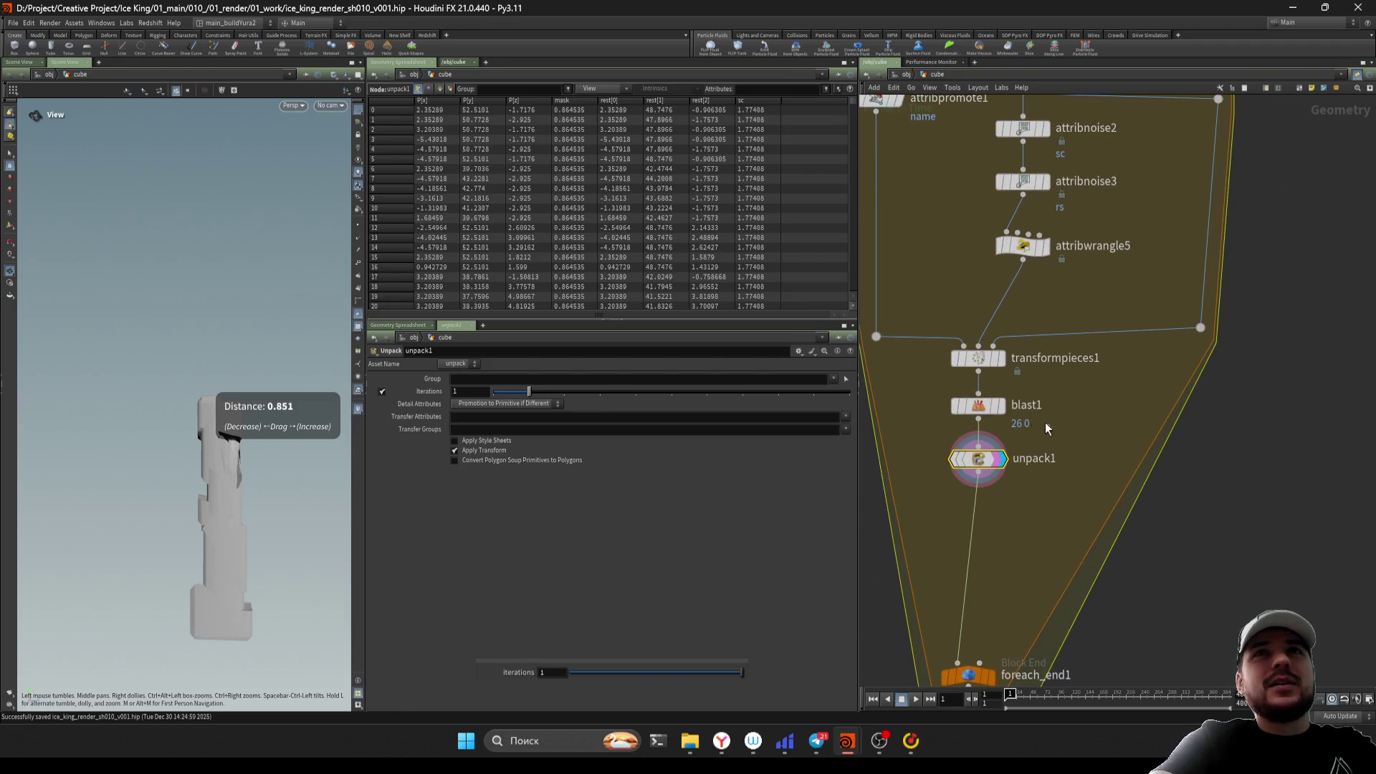
middle_click_drag(1037, 537, 1049, 467)
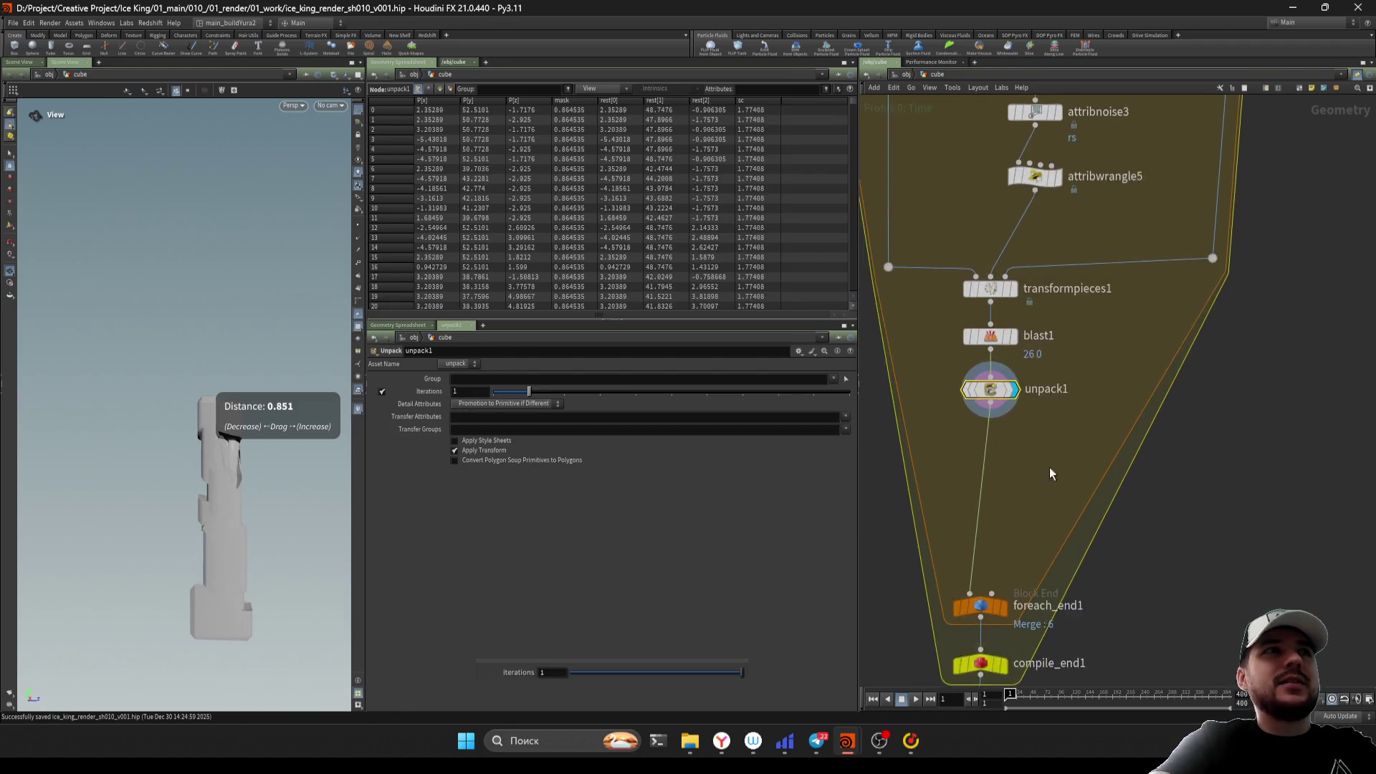
scroll(997, 458, "down", 2)
mouse_move(960, 478)
middle_mouse_down()
mouse_move(952, 530)
mouse_move(969, 554)
middle_mouse_up()
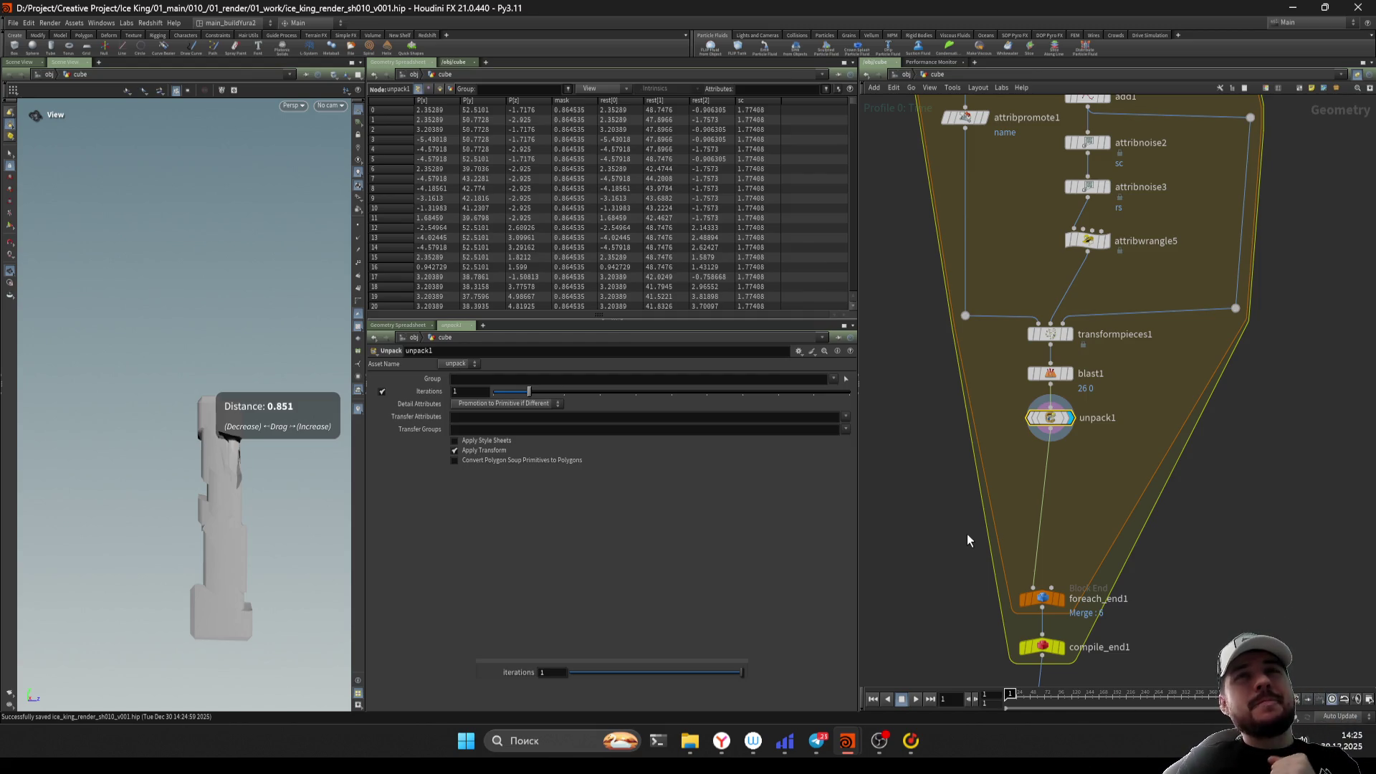
Select the nodes from boolean1 through convertvdb2 and group them in a network box
scroll(966, 535, "down", 3)
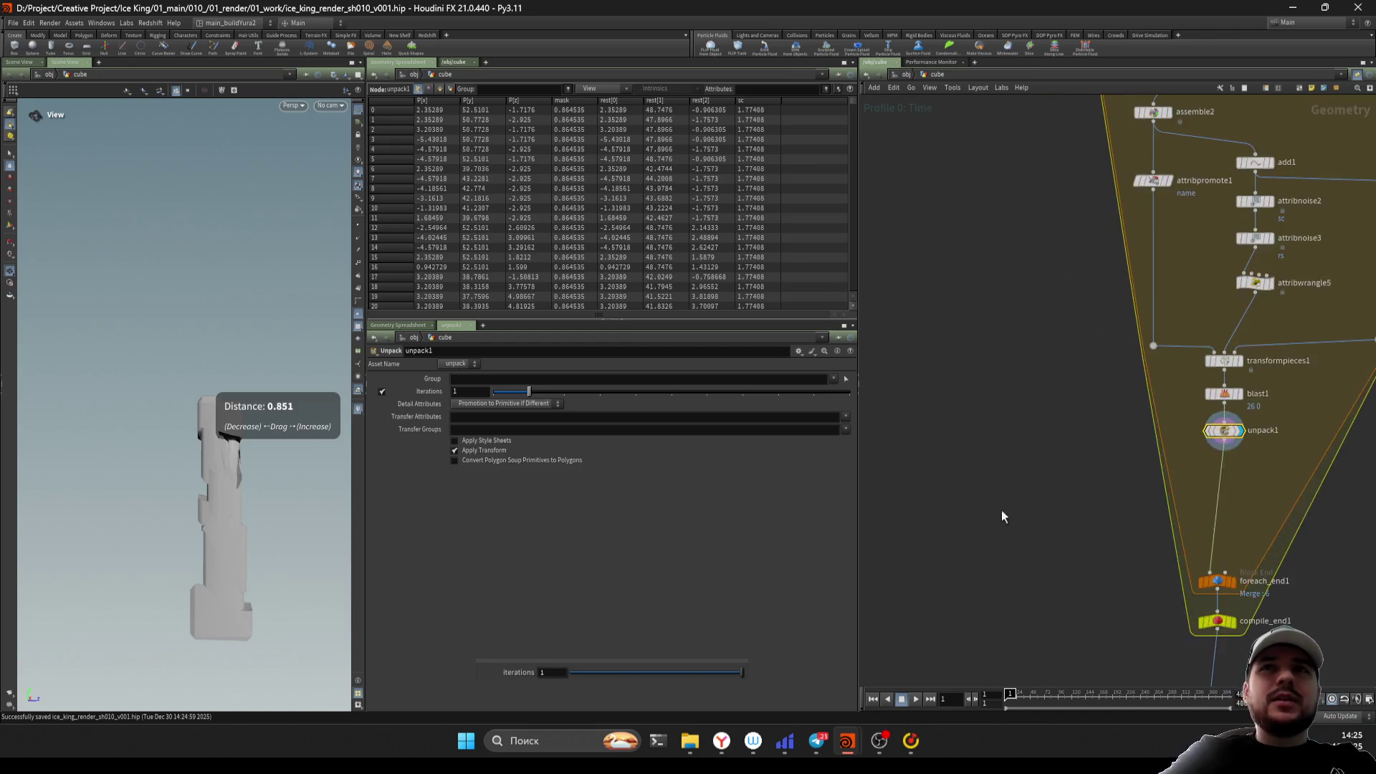
middle_click_drag(1043, 539, 1009, 483)
scroll(1008, 483, "down", 1)
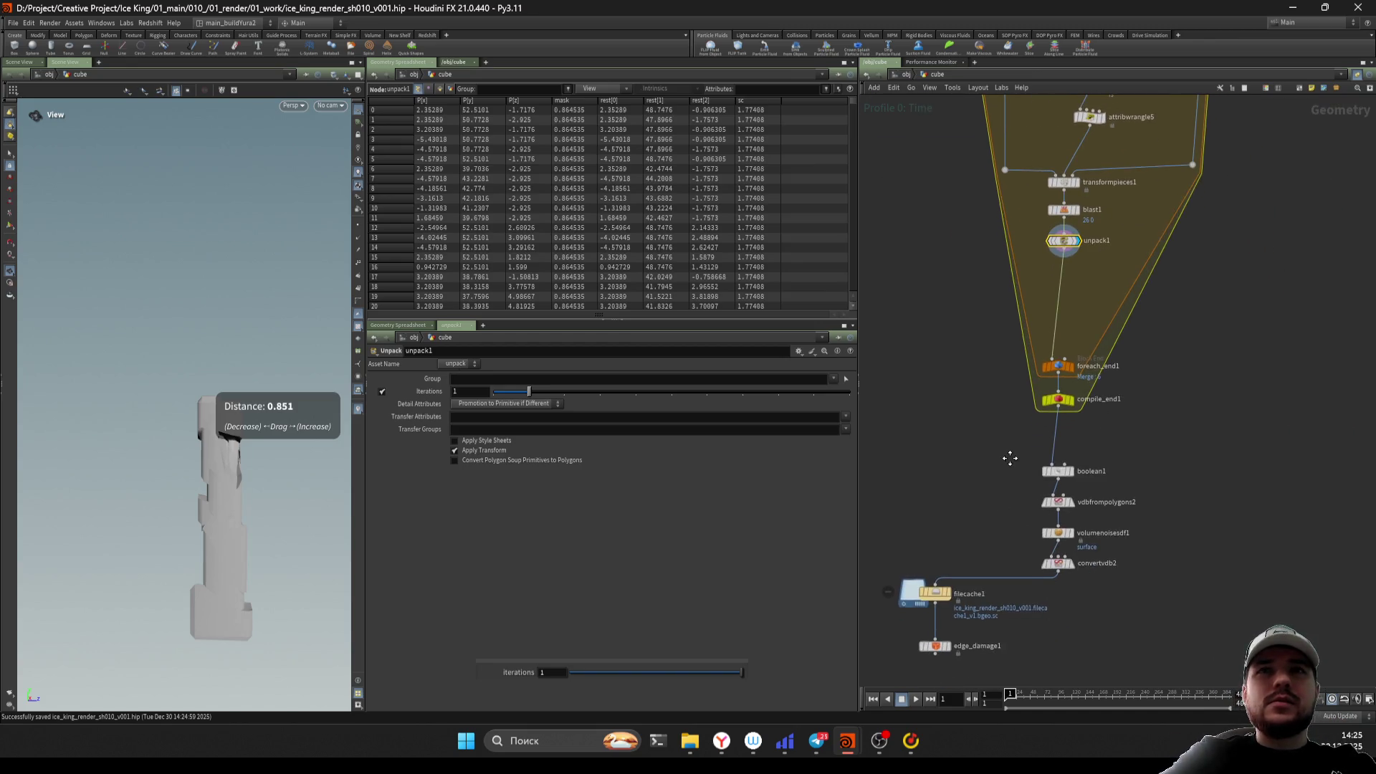
scroll(1004, 506, "up", 2)
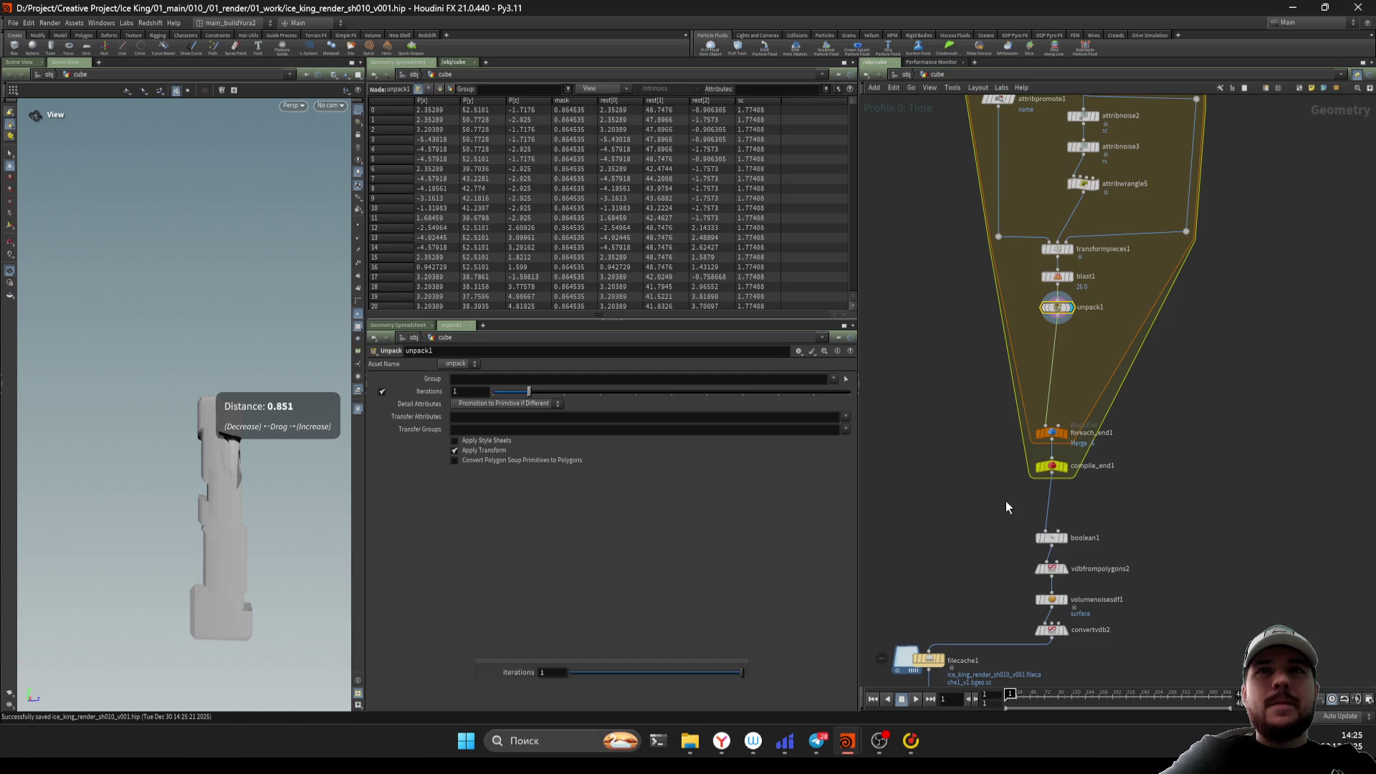
mouse_move(1005, 502)
middle_mouse_down()
mouse_move(1003, 578)
mouse_move(992, 480)
middle_mouse_up()
mouse_move(990, 486)
left_mouse_down()
mouse_move(1090, 618)
mouse_move(1043, 605)
left_mouse_up()
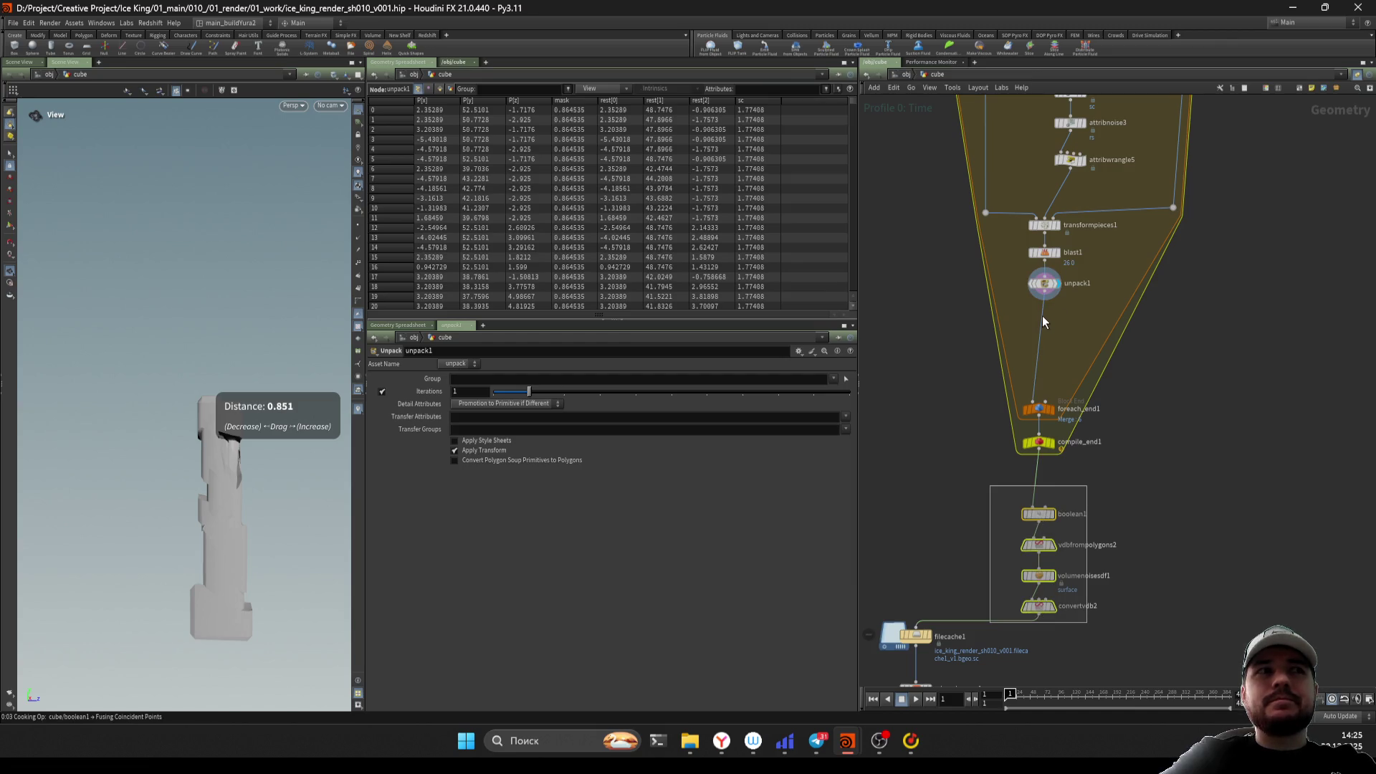
left_click_drag(1042, 321, 1175, 402)
scroll(1179, 405, "up", 3)
key("ctrl+s")
mouse_move(1198, 539)
left_mouse_down()
mouse_move(1344, 469)
mouse_move(1082, 356)
left_mouse_up()
scroll(1021, 287, "up", 2)
left_click_drag(969, 244, 1075, 250)
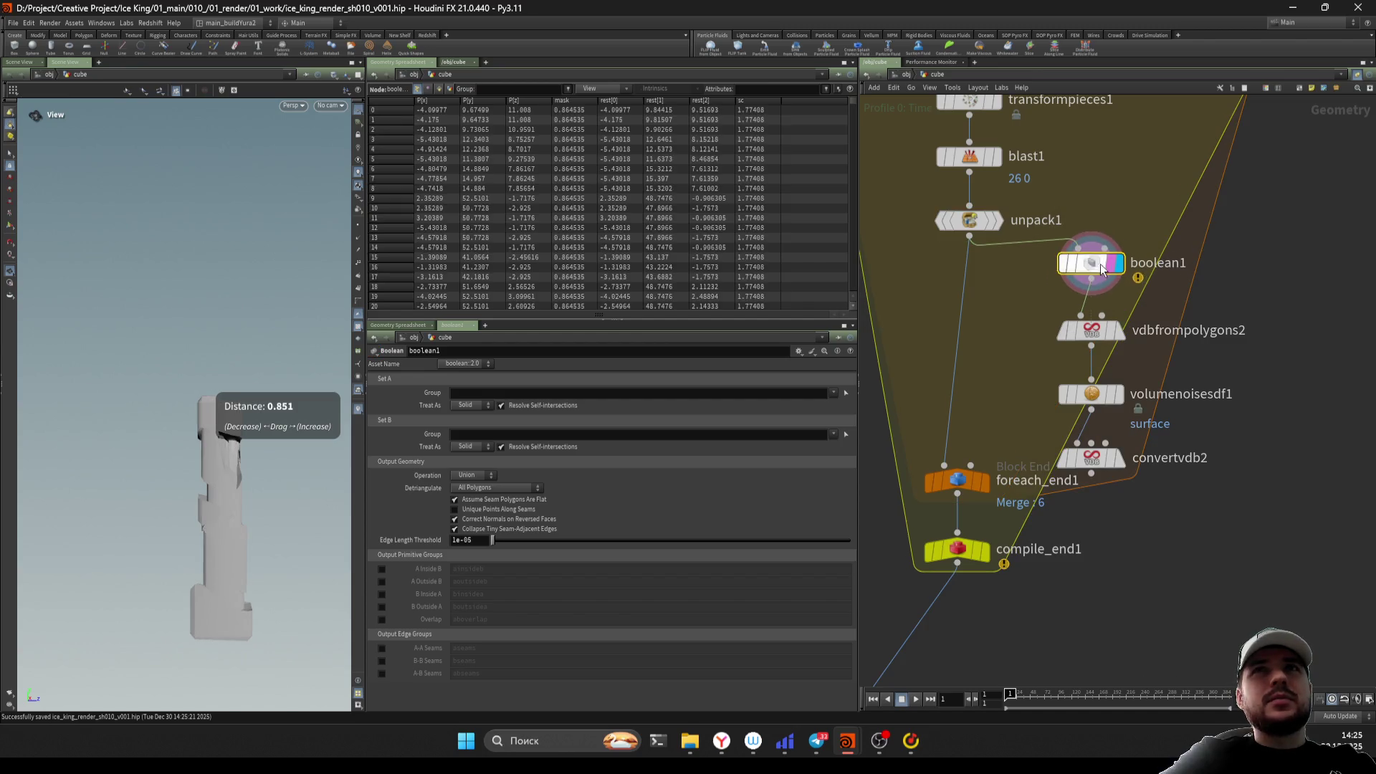
left_click(1104, 334)
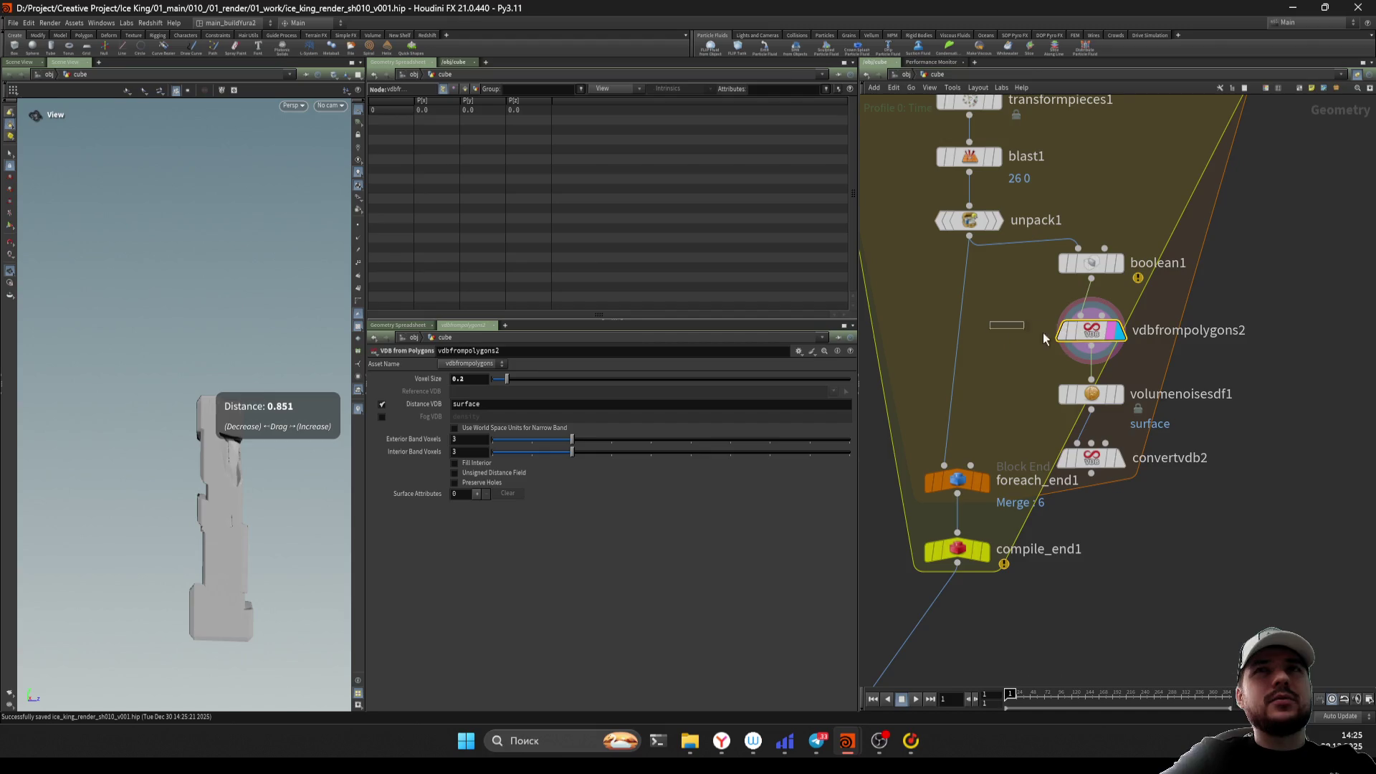
left_click_drag(226, 544, 231, 512)
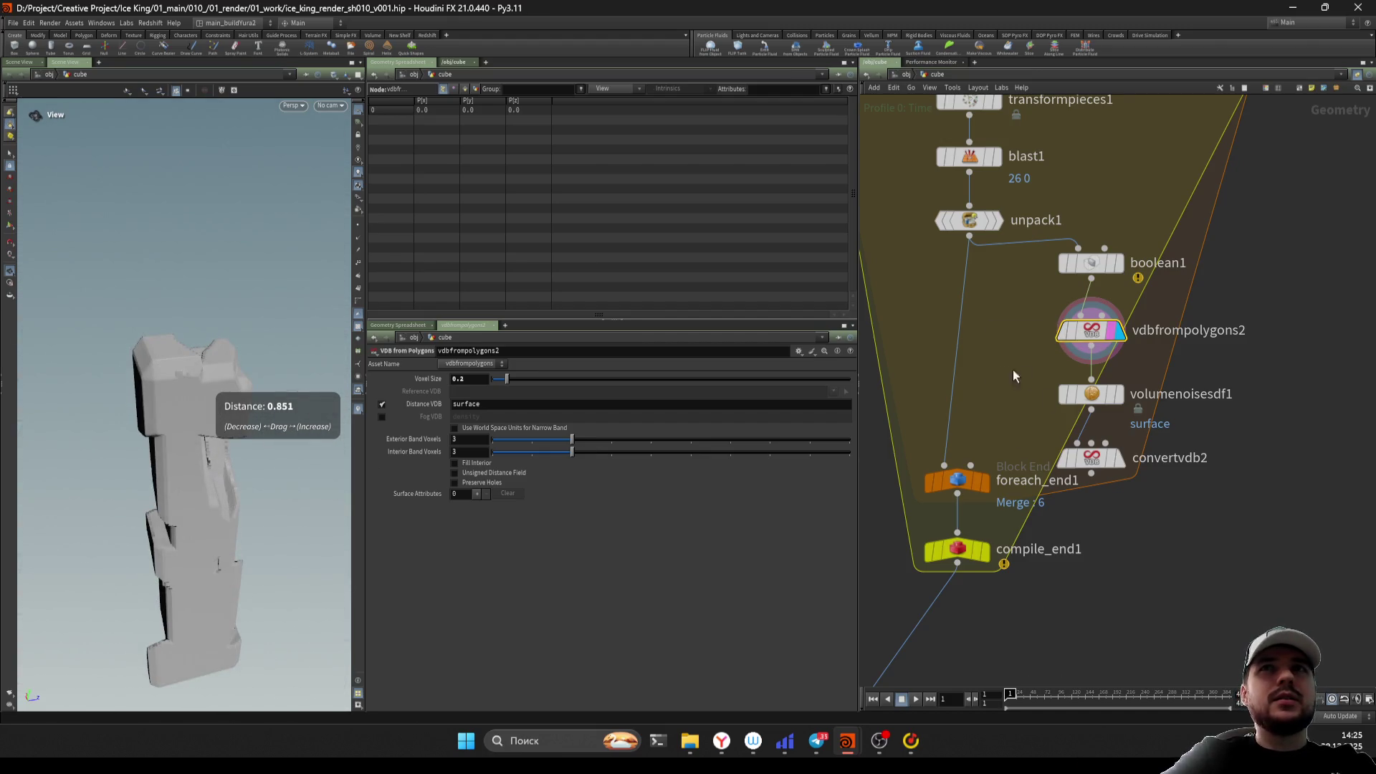
left_click(1111, 395)
scroll(1075, 402, "down", 3)
left_click_drag(990, 382, 1091, 419)
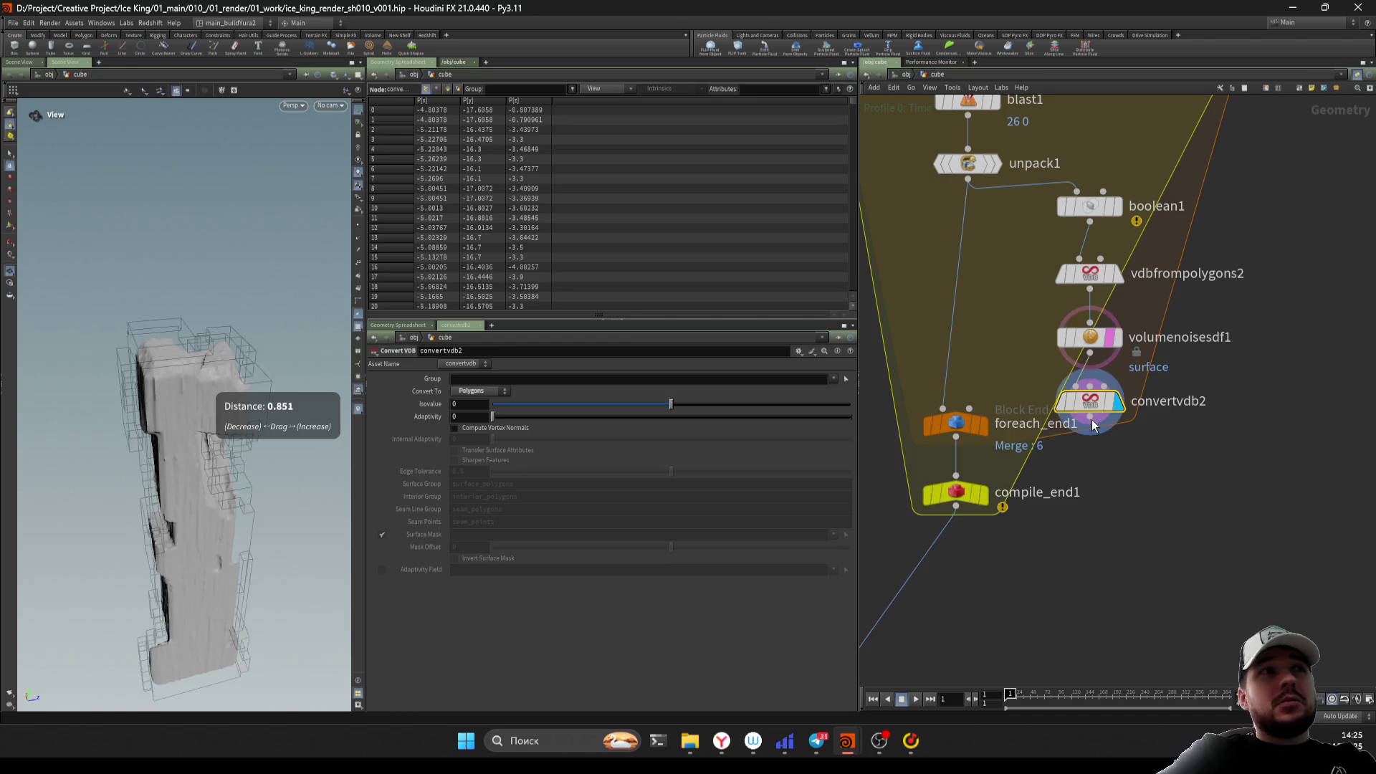
left_click_drag(214, 526, 282, 492)
middle_click_drag(963, 398, 960, 338)
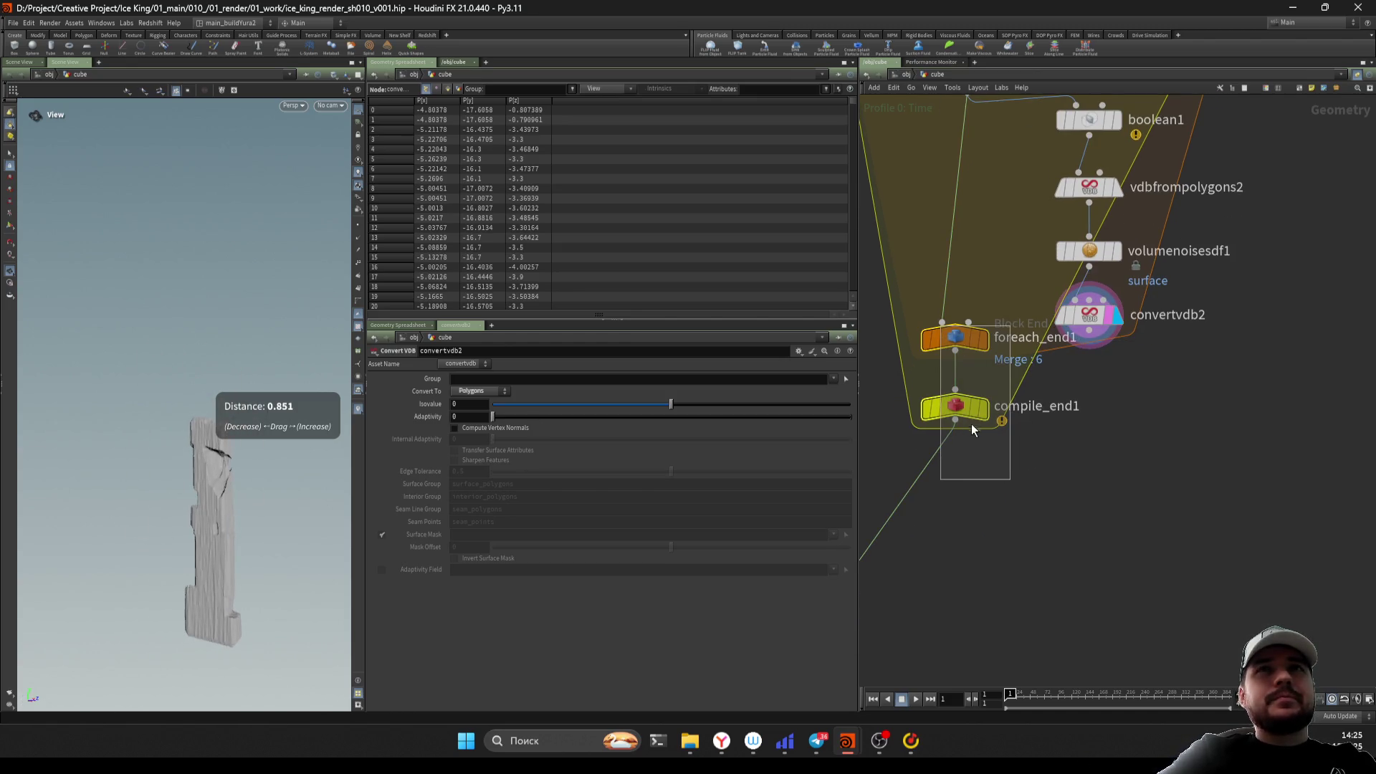
key("ctrl+s")
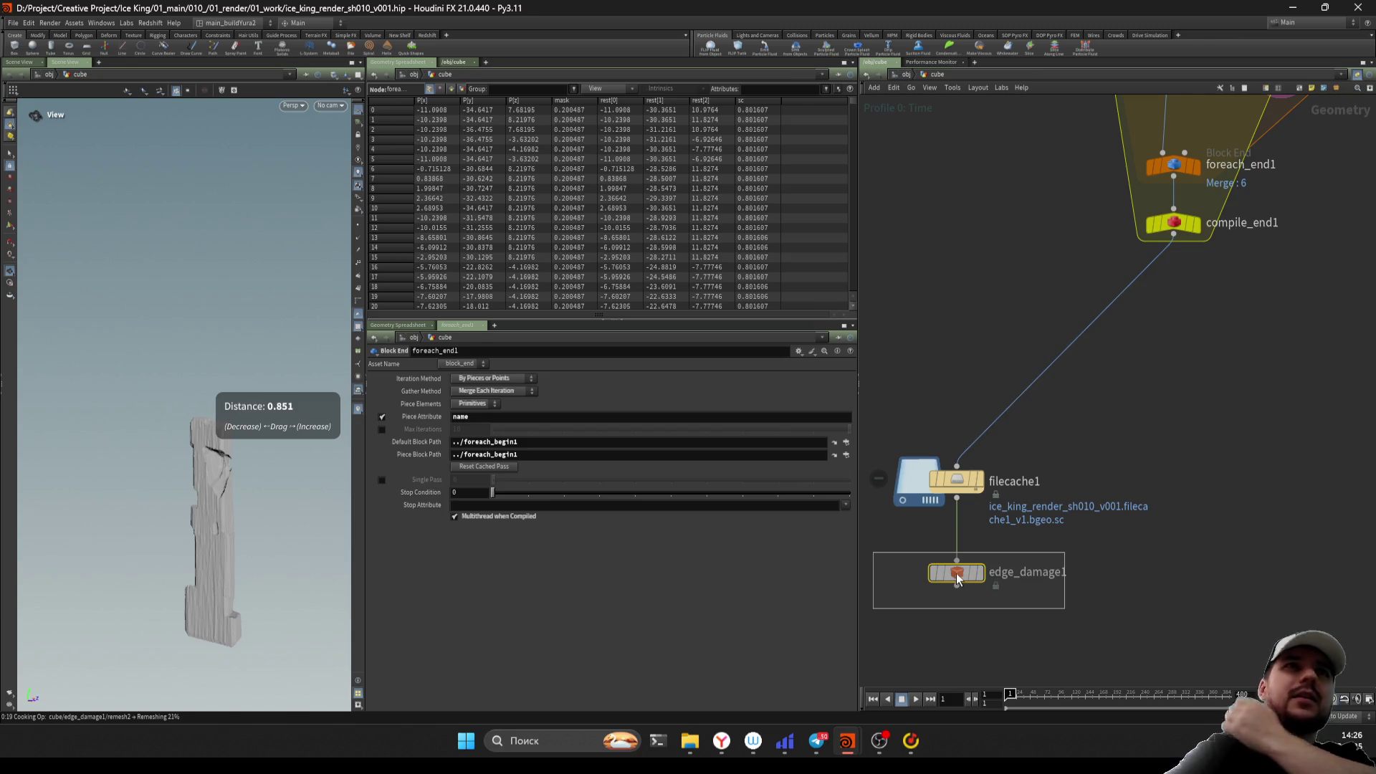
left_click(936, 588)
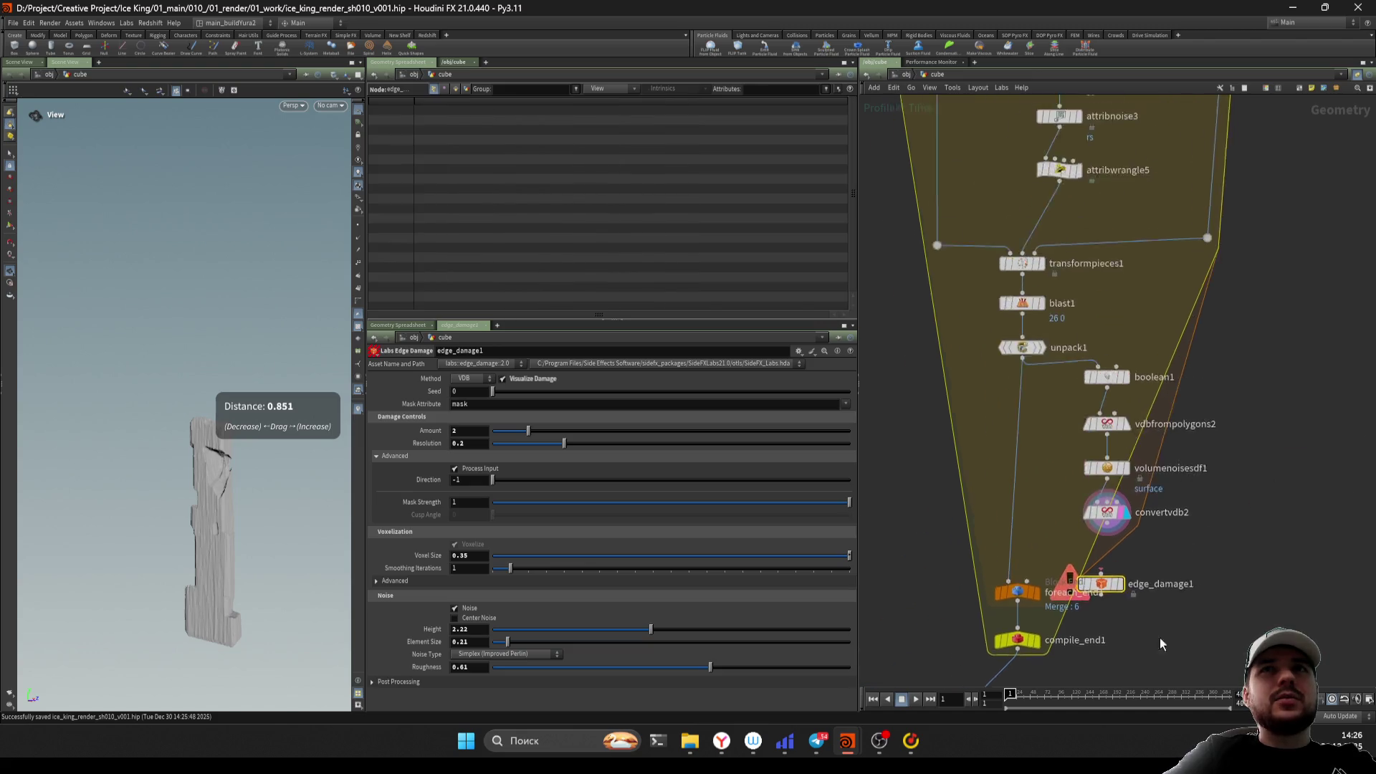
double_click(1100, 582)
key("u")
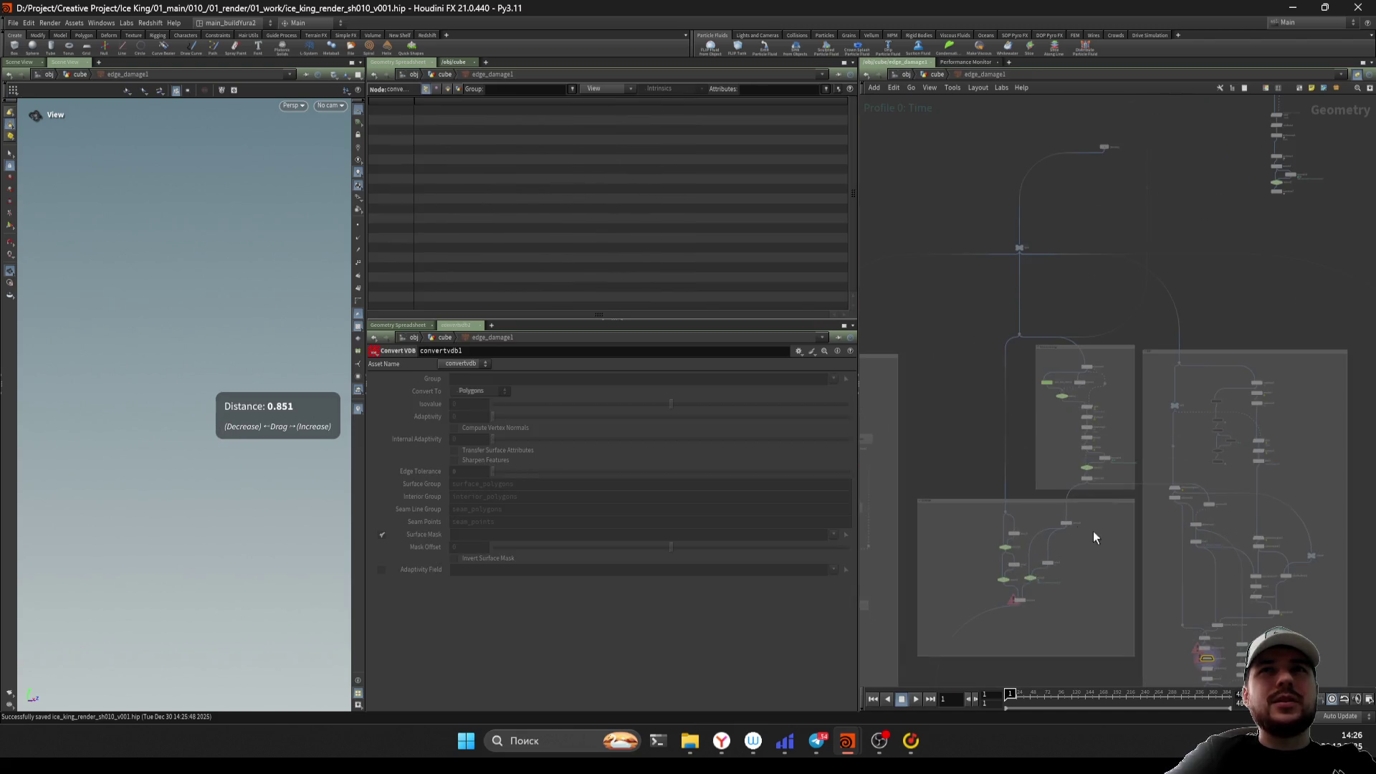
right_click(1065, 571)
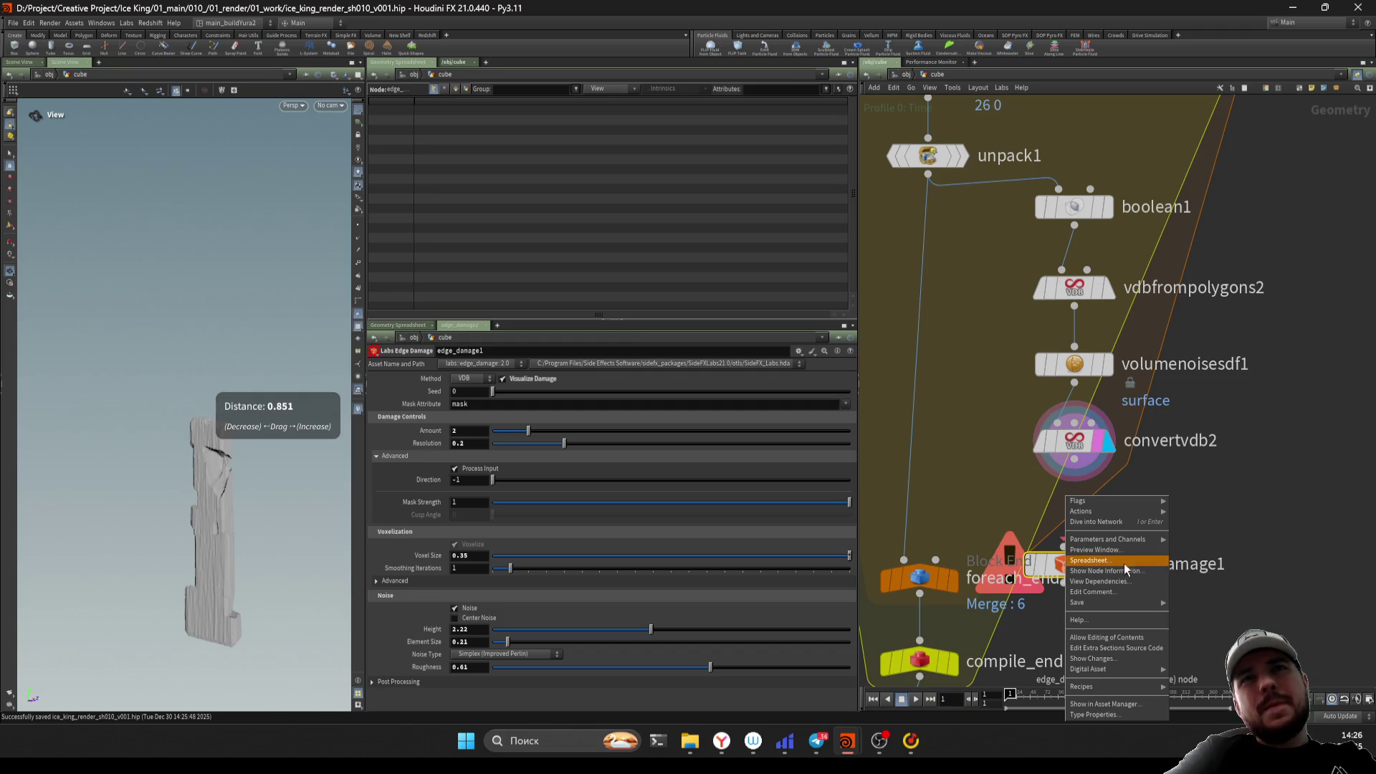
left_click(1118, 638)
double_click(1068, 564)
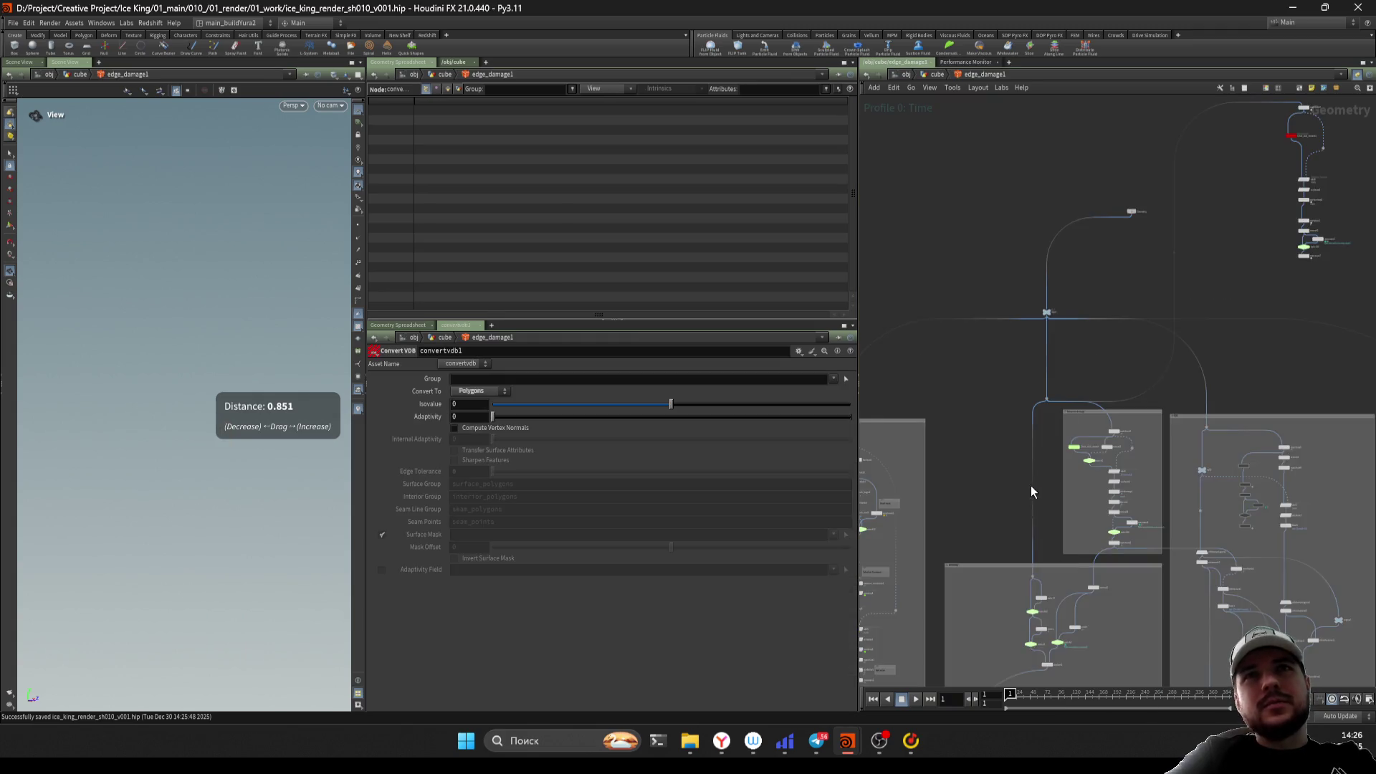
scroll(1053, 537, "up", 3)
left_click(1141, 487)
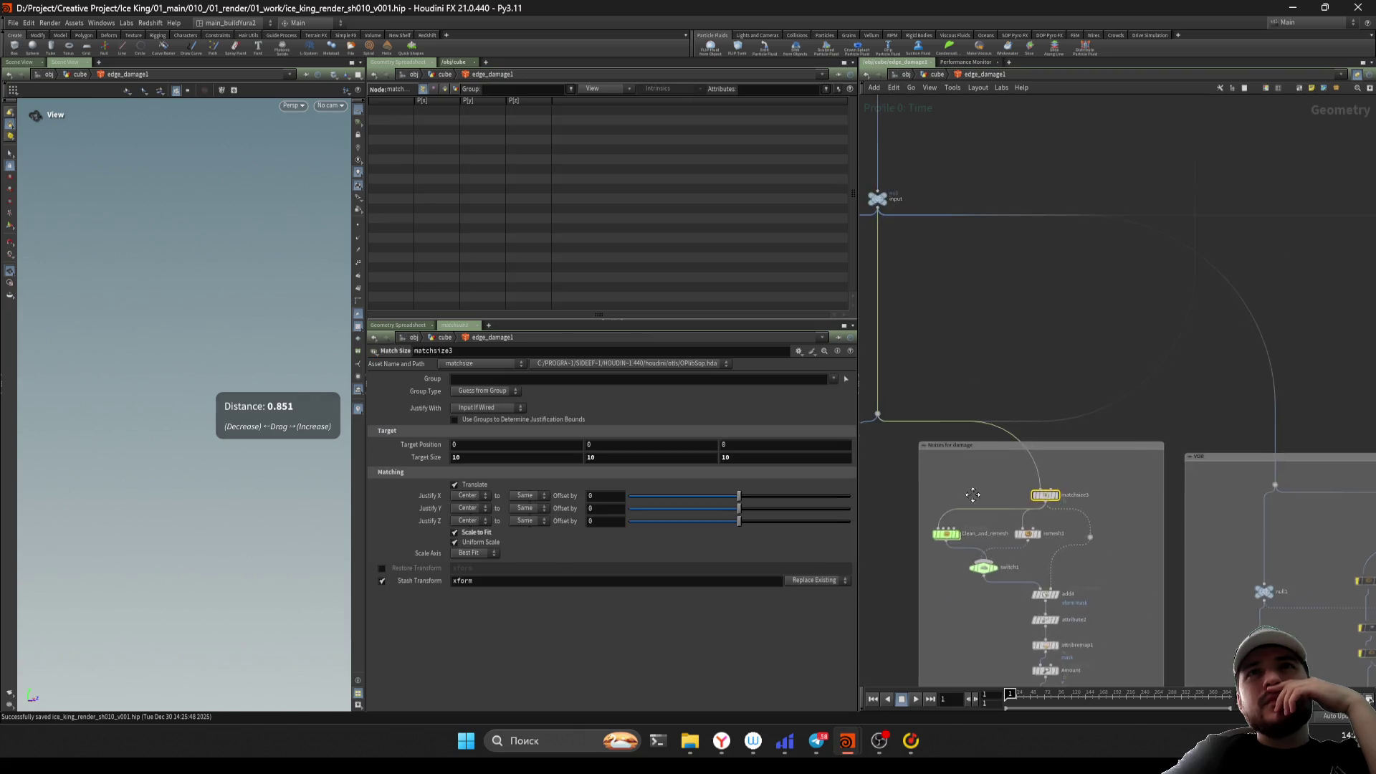
scroll(1028, 531, "down", 5)
scroll(1167, 466, "up", 5)
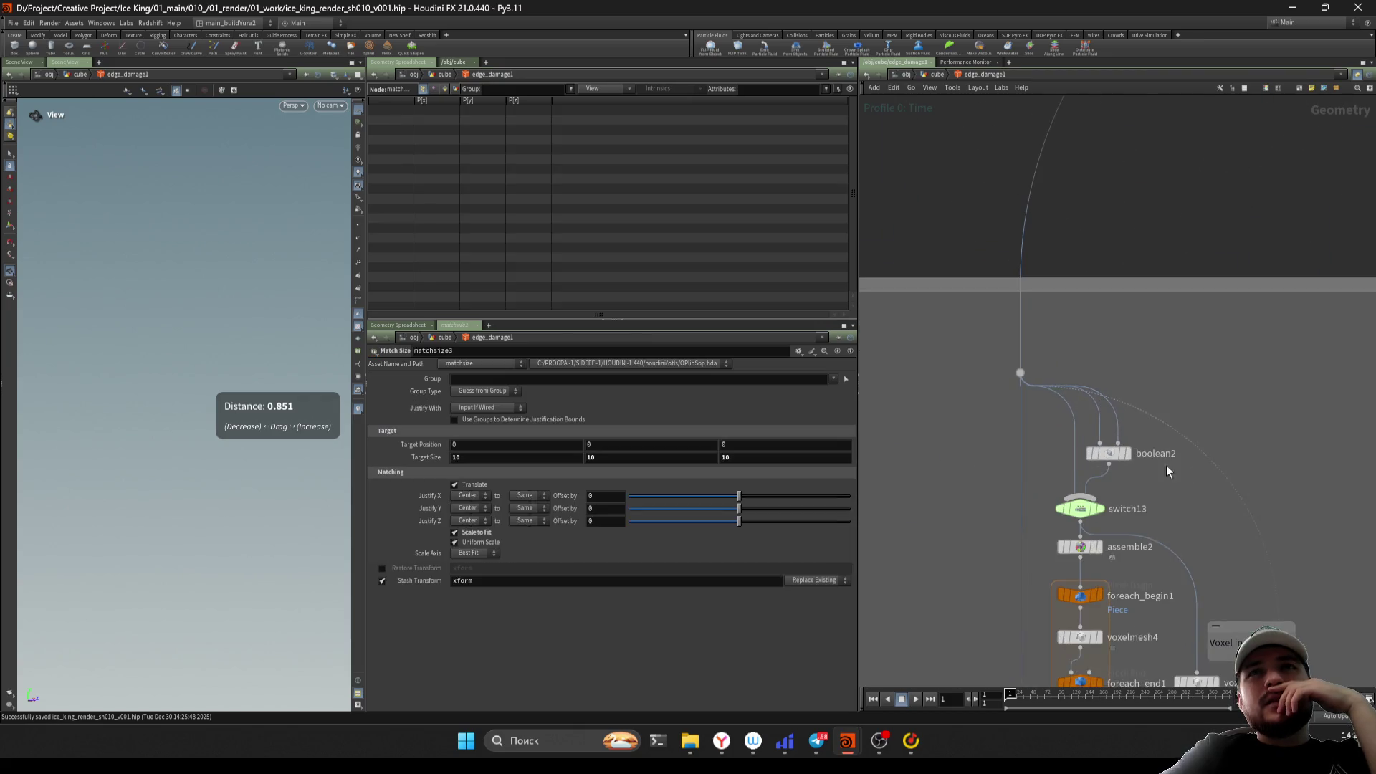
scroll(1256, 578, "down", 3)
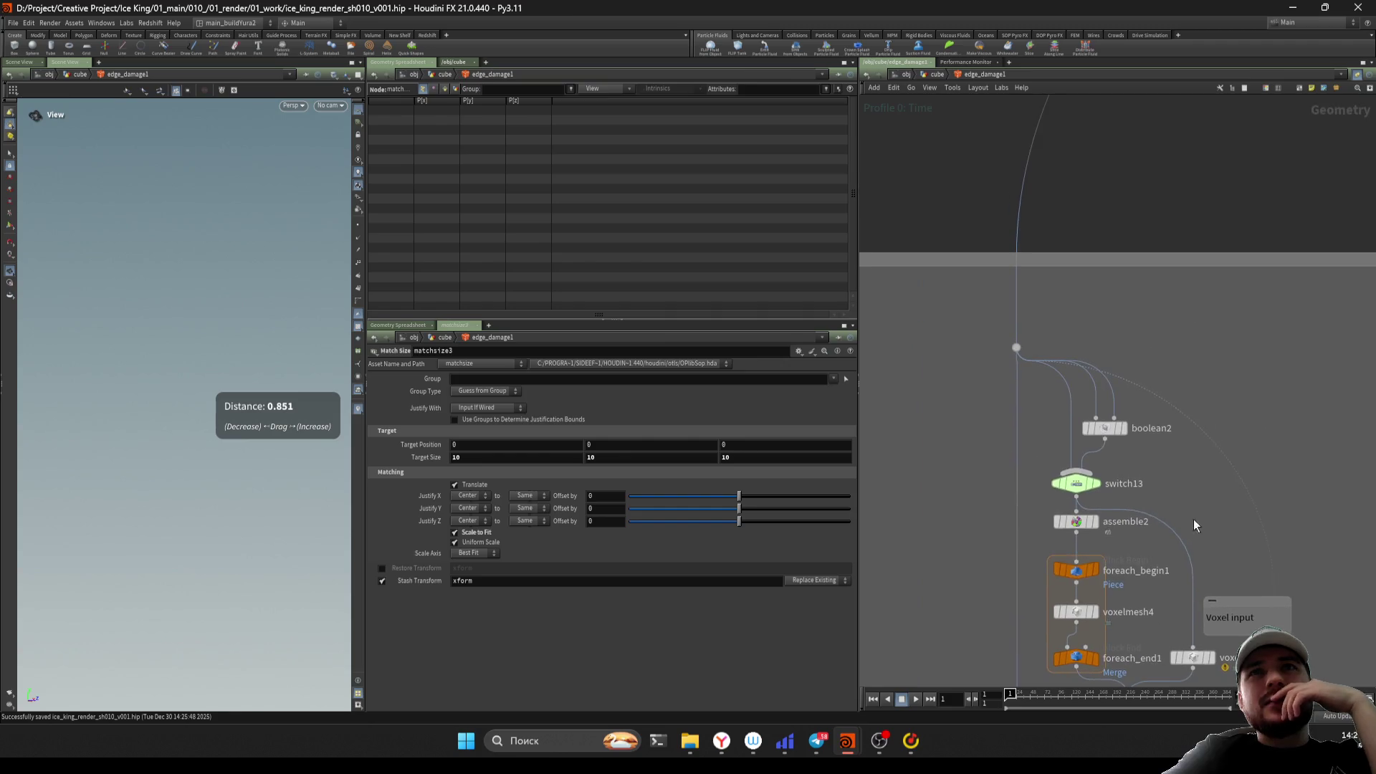
mouse_move(961, 440)
middle_mouse_down()
mouse_move(969, 511)
mouse_move(944, 411)
mouse_move(959, 442)
mouse_move(939, 425)
middle_mouse_up()
scroll(1001, 433, "up", 2)
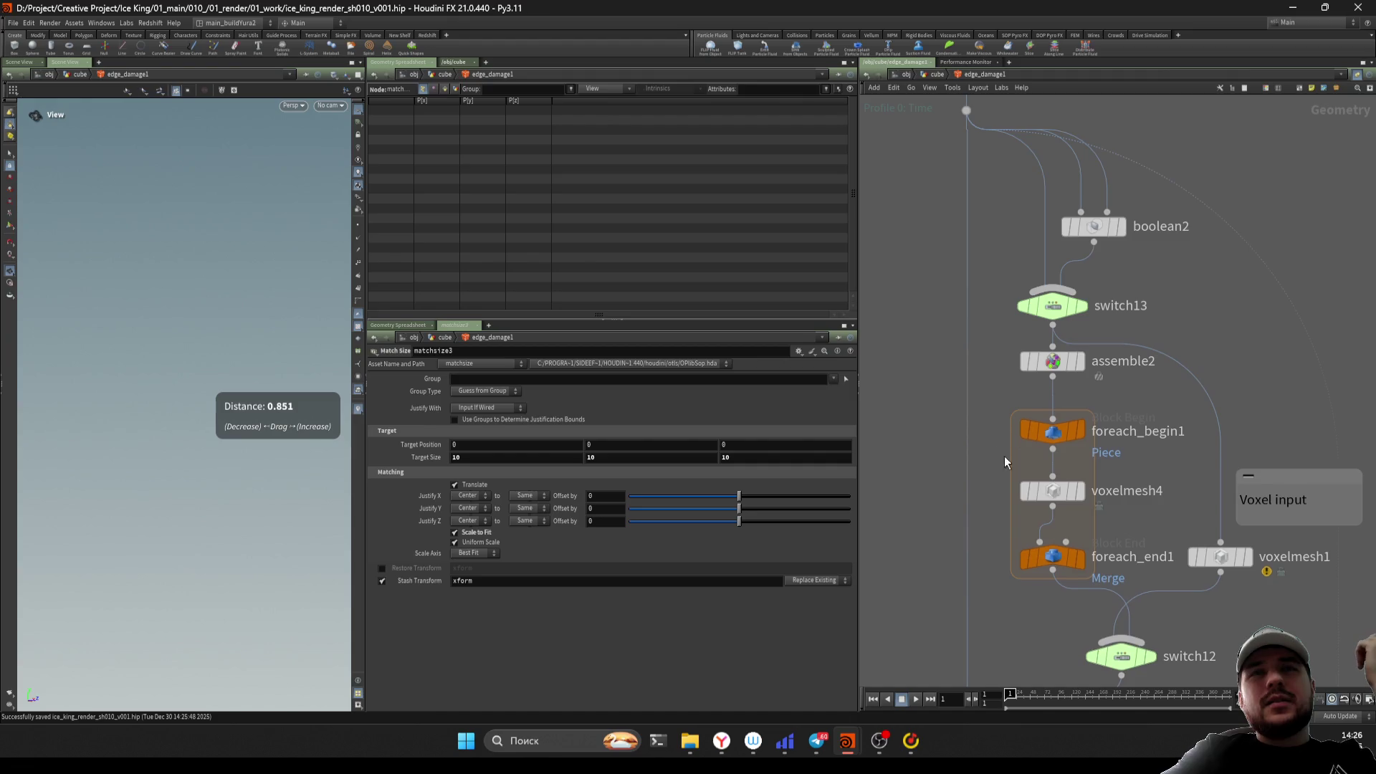
scroll(1004, 462, "down", 2)
middle_click_drag(1004, 462, 1004, 312)
left_click(1066, 298)
scroll(943, 393, "down", 1)
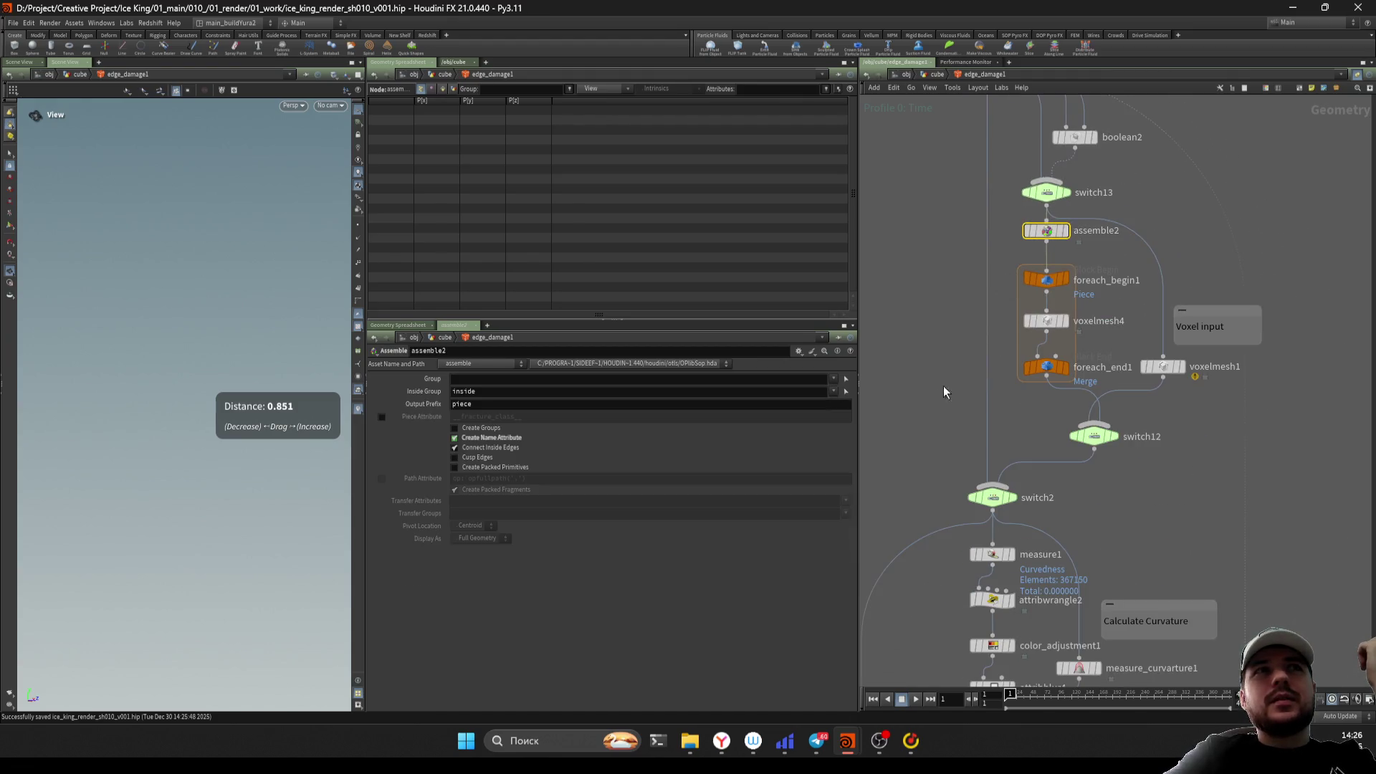
middle_click_drag(955, 364, 946, 458)
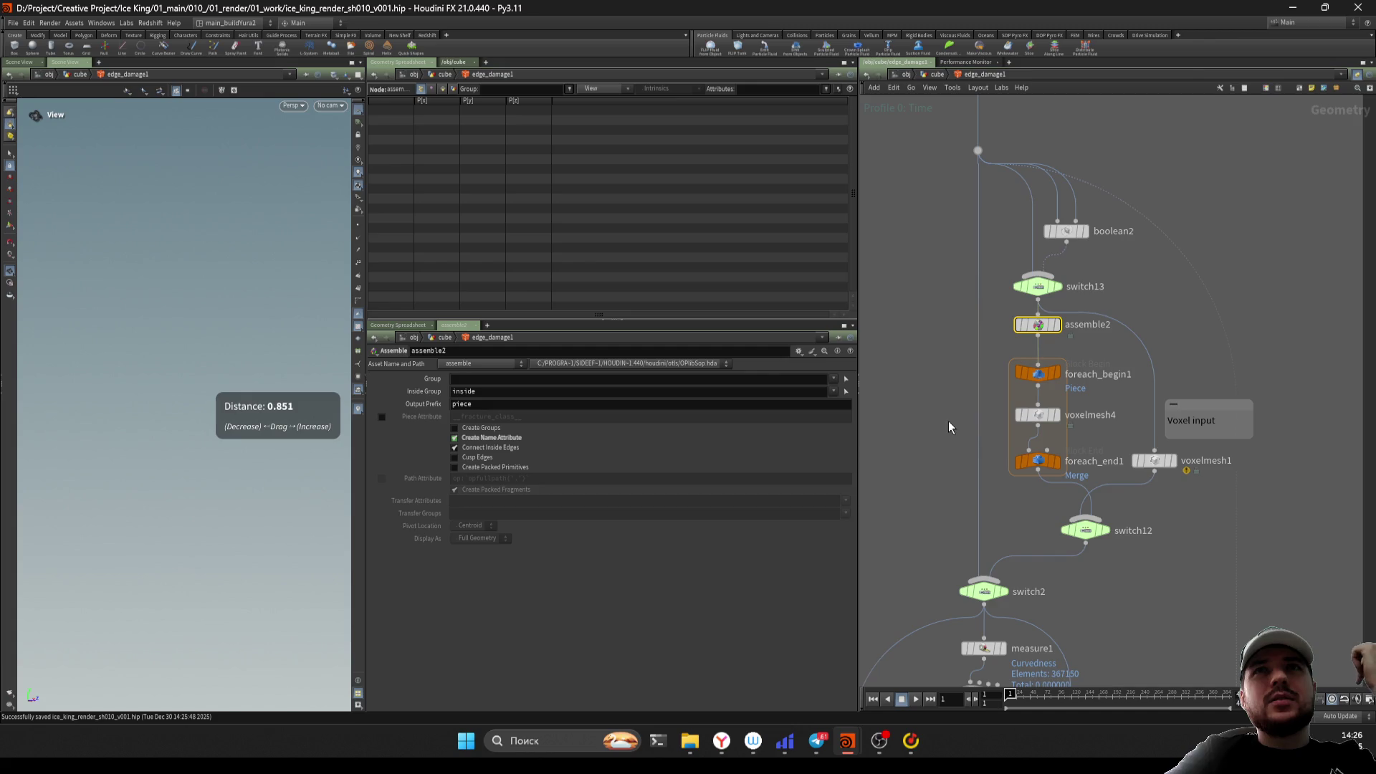
scroll(953, 419, "up", 1)
left_click(1038, 403)
mouse_move(911, 523)
middle_mouse_down()
mouse_move(917, 363)
mouse_move(937, 387)
middle_mouse_up()
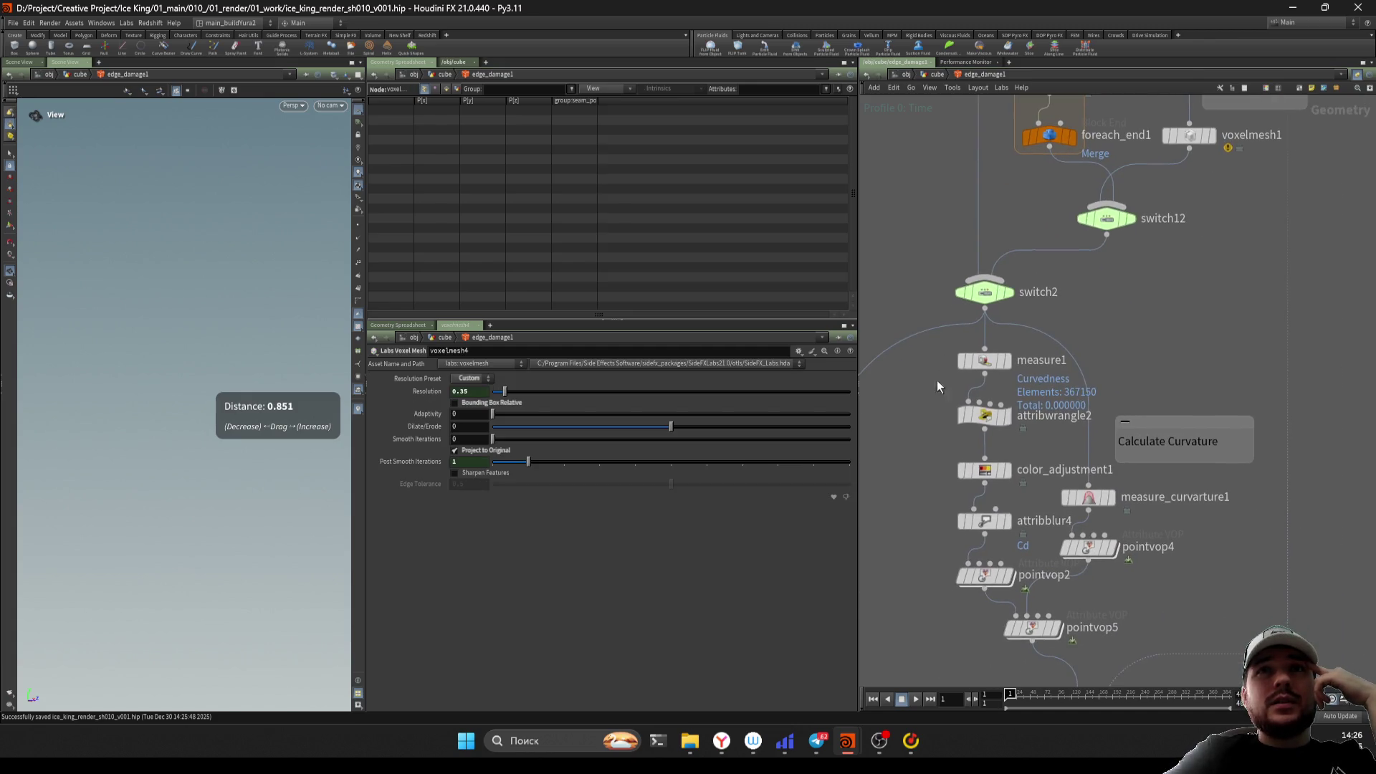
left_click(984, 416)
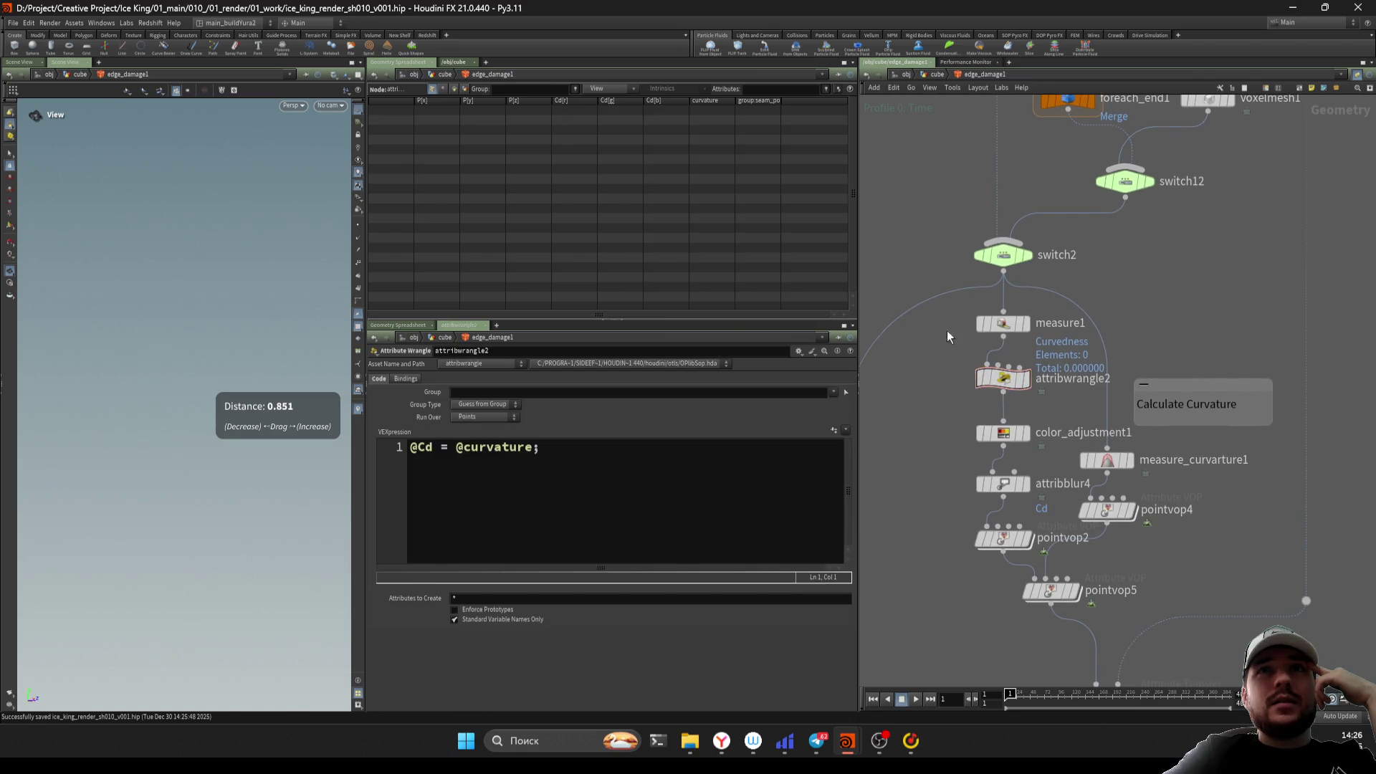
key("Up")
middle_click_drag(954, 431, 962, 389)
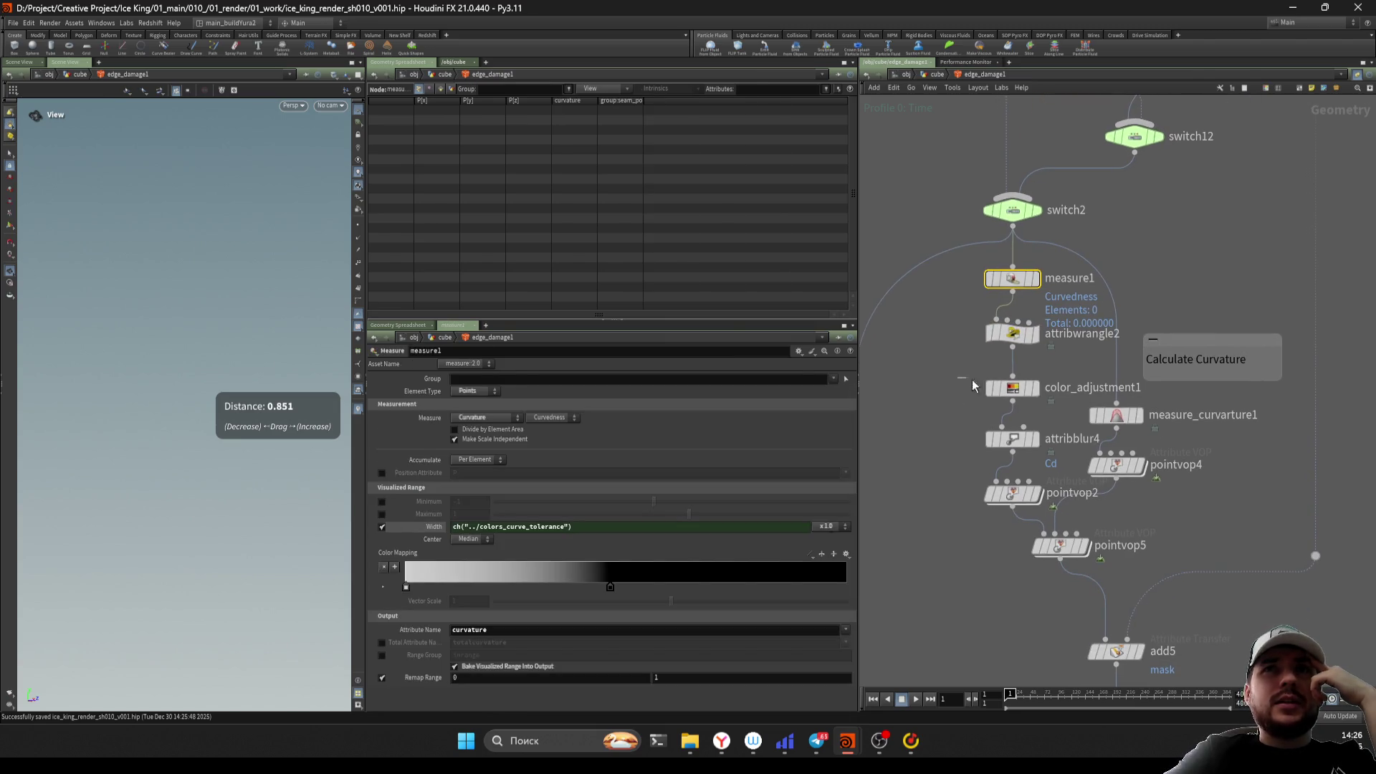
key("Down")
key("Down")
middle_click_drag(935, 448, 933, 432)
key("Down")
key("Down")
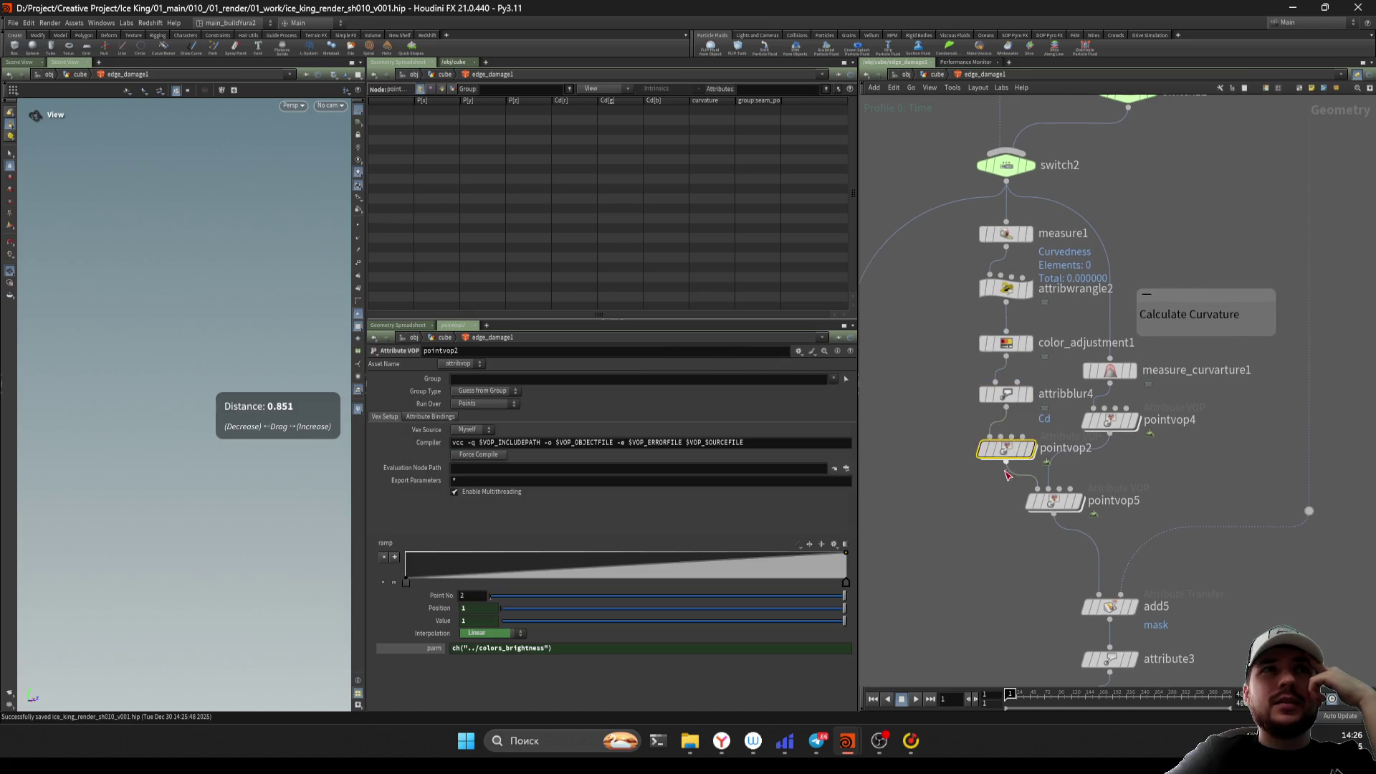
double_click(1008, 446)
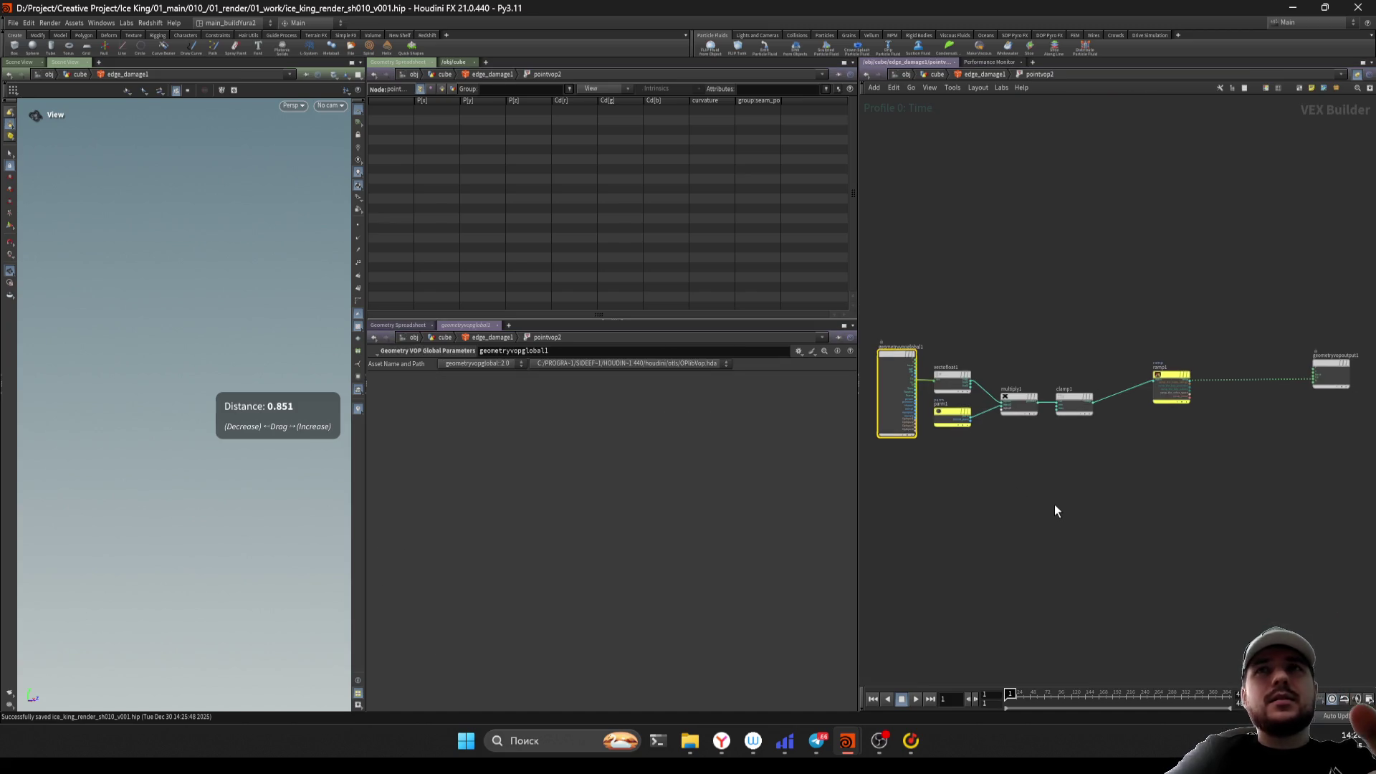
key("u")
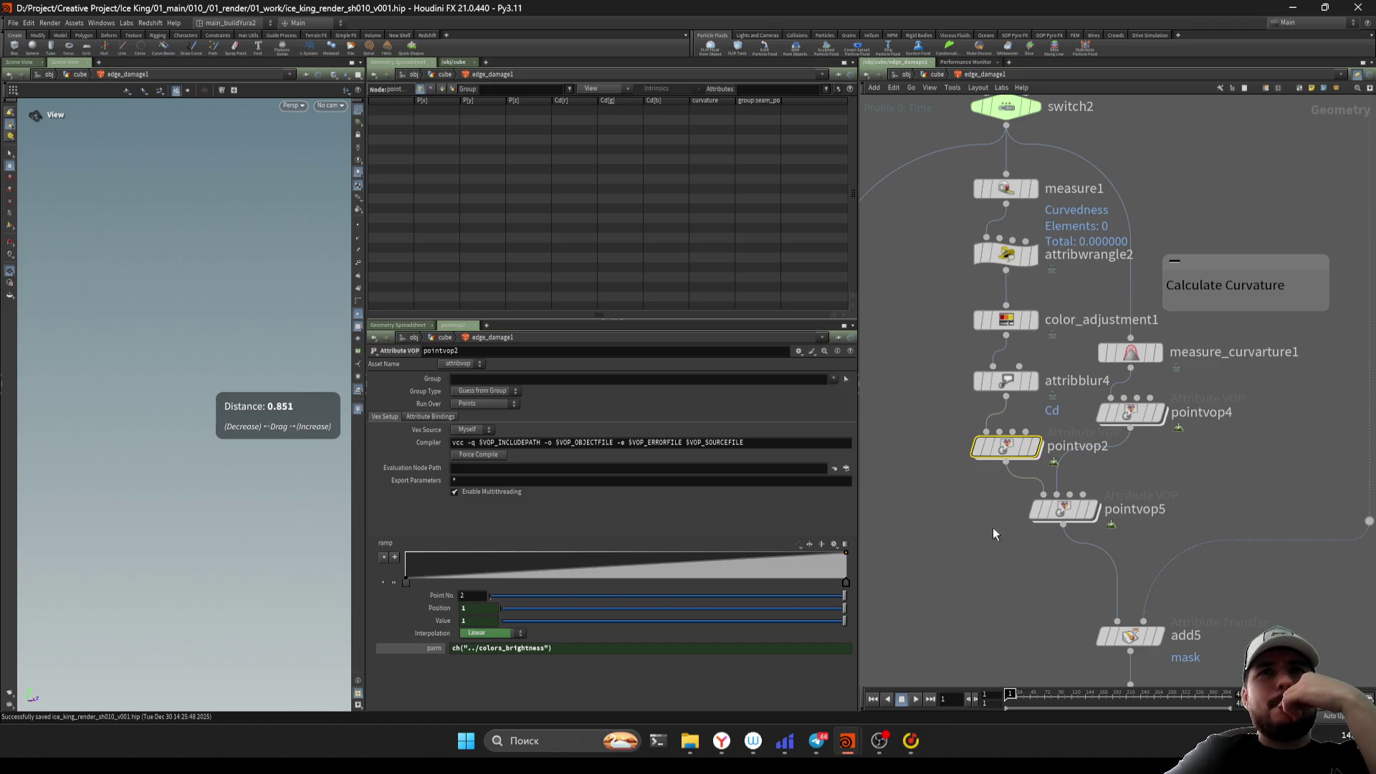
left_click_drag(998, 557, 1075, 493)
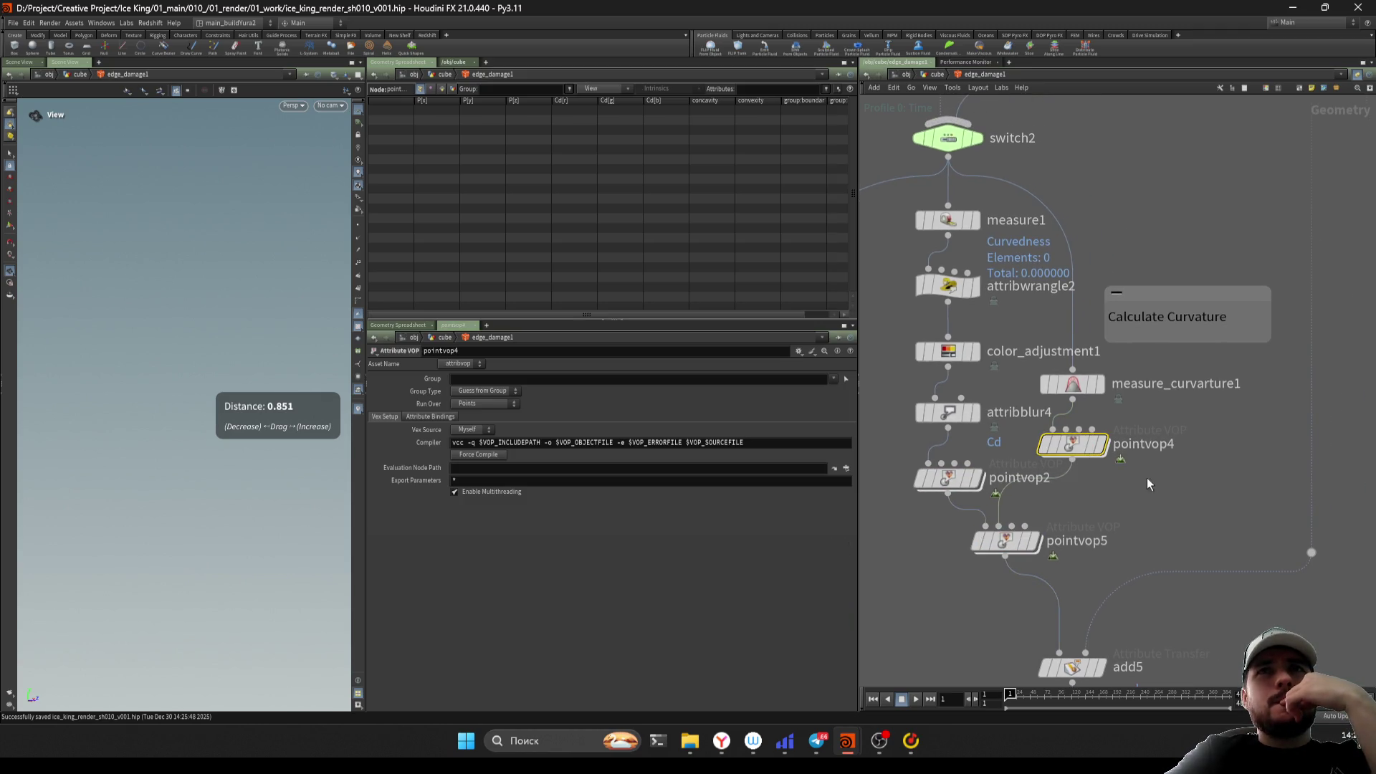
left_click(1072, 384)
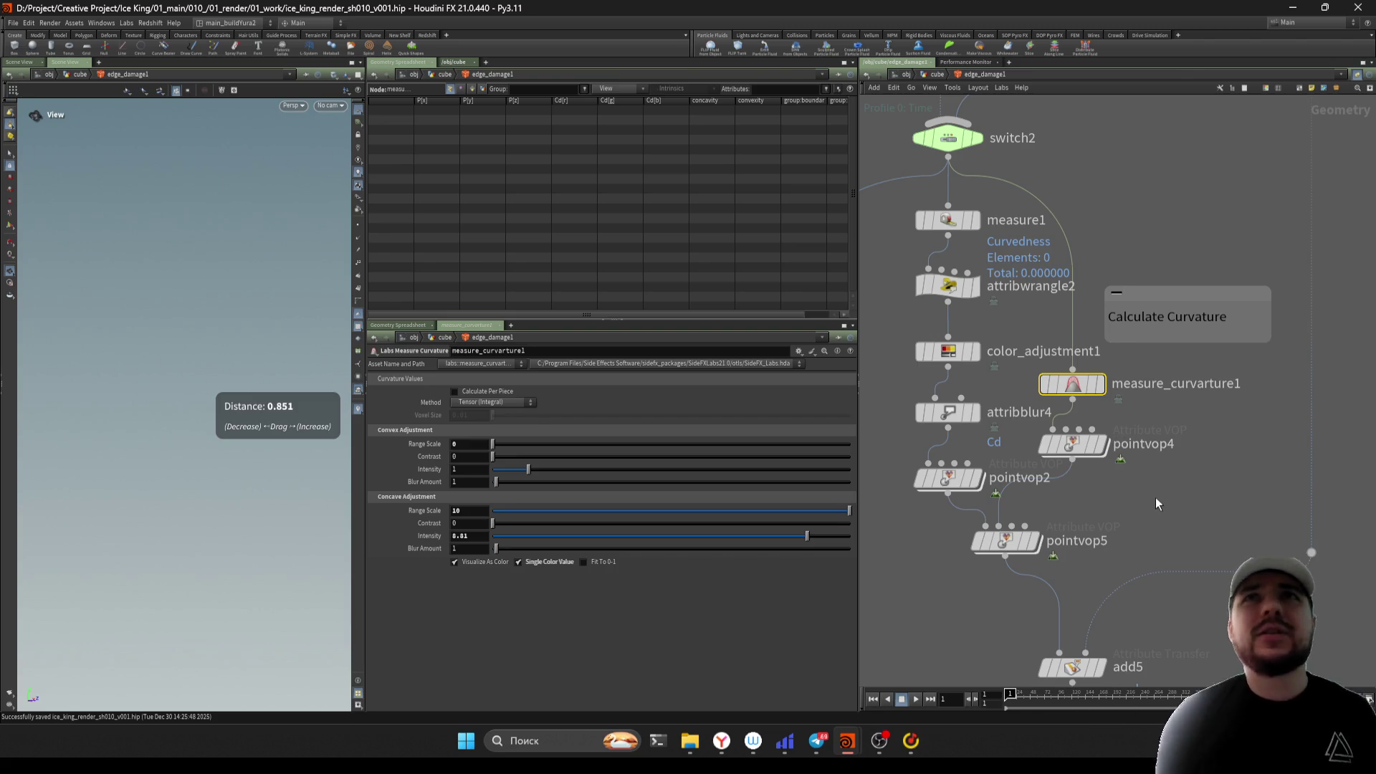
double_click(1075, 444)
key("u")
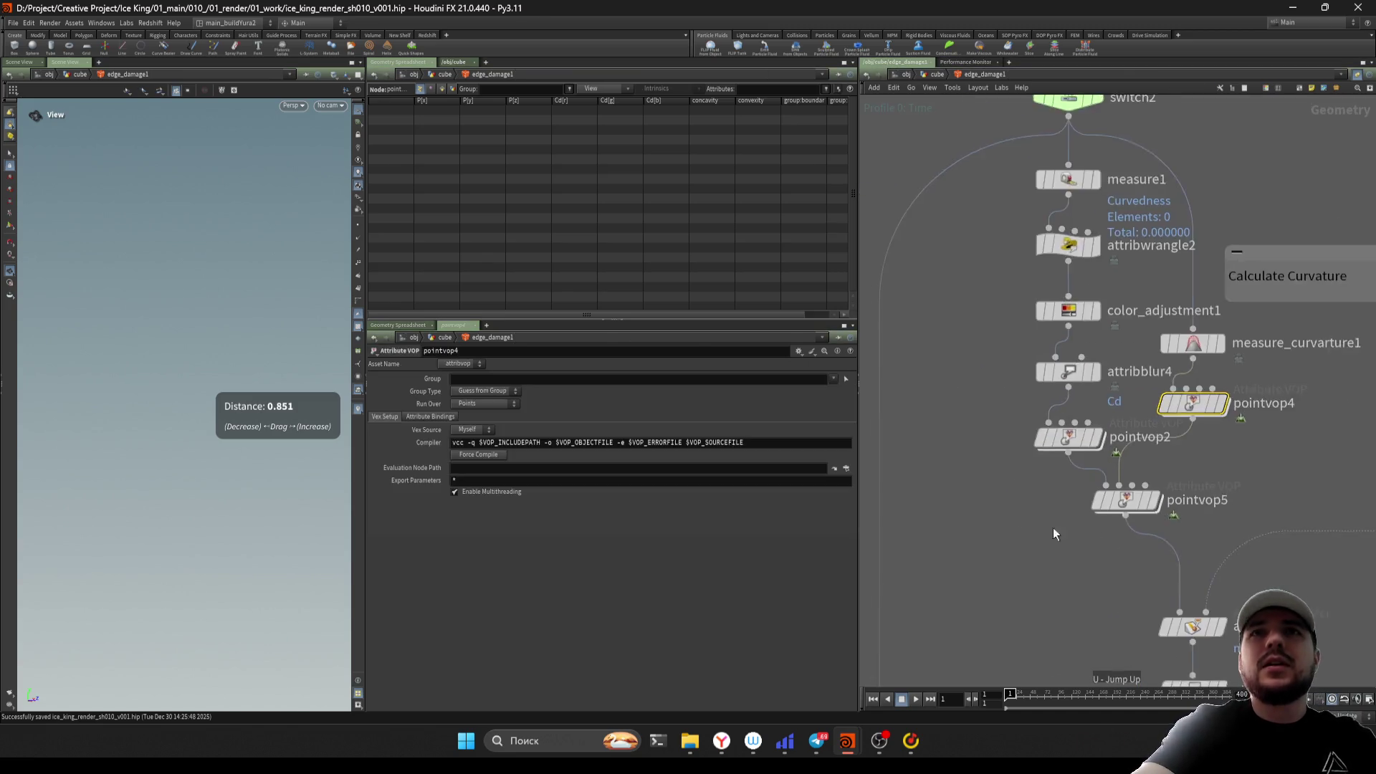
left_click(1062, 339)
scroll(1107, 516, "up", 10)
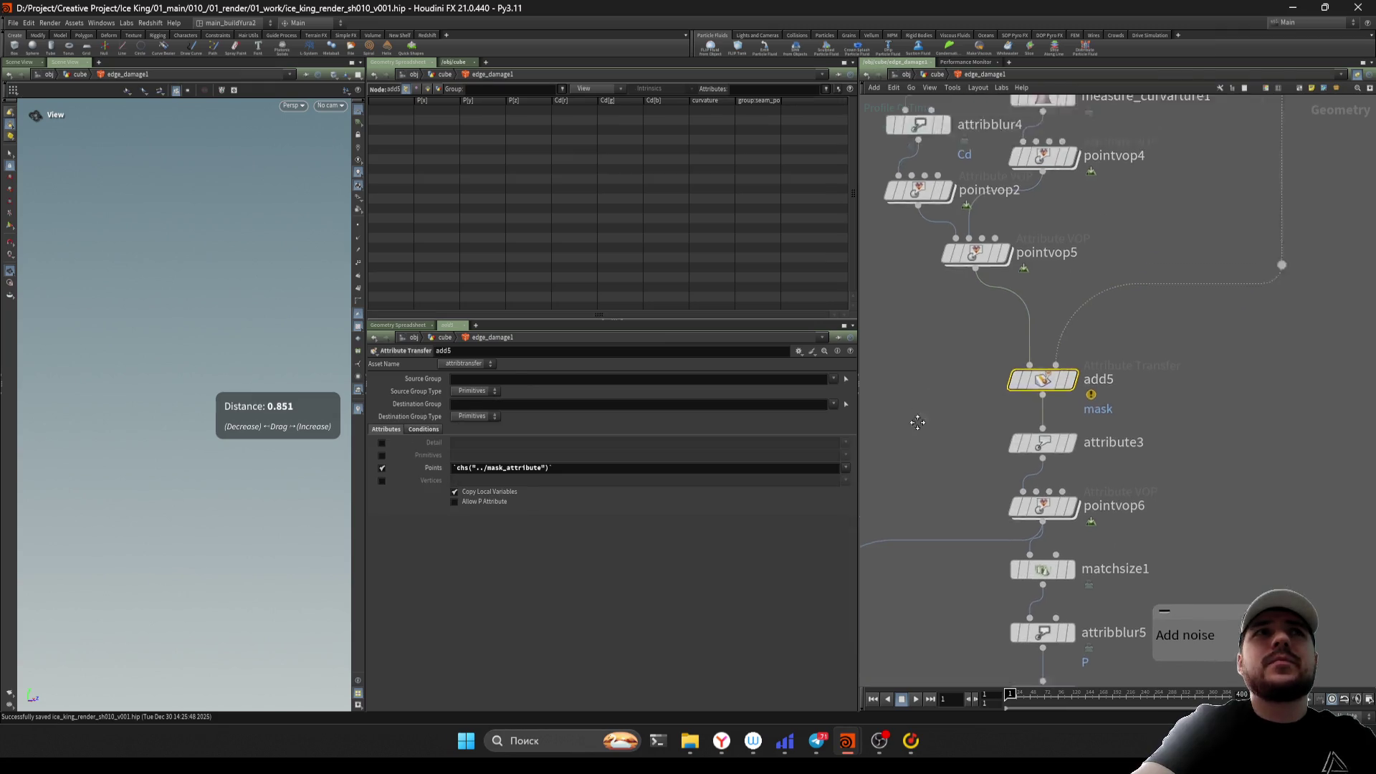
scroll(1108, 516, "down", 10)
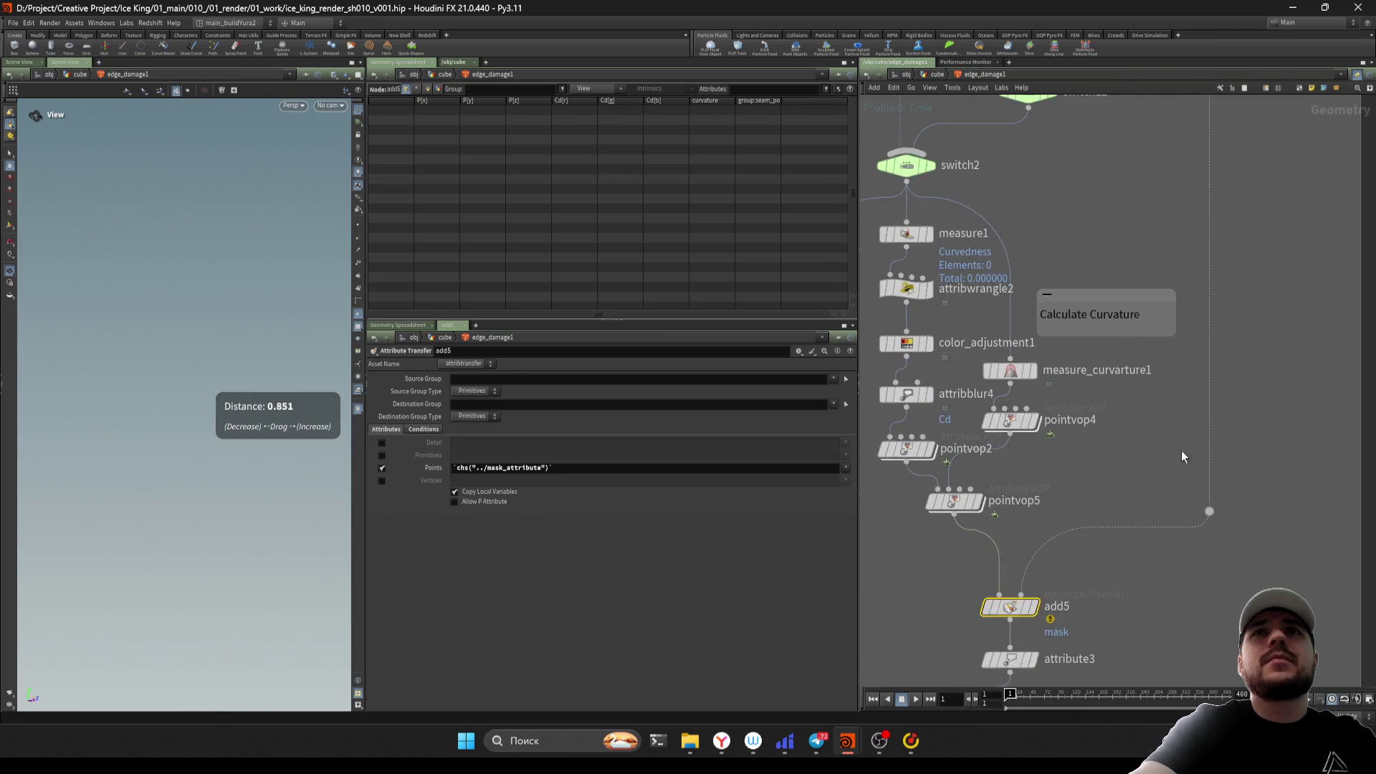
left_click_drag(963, 487, 960, 481)
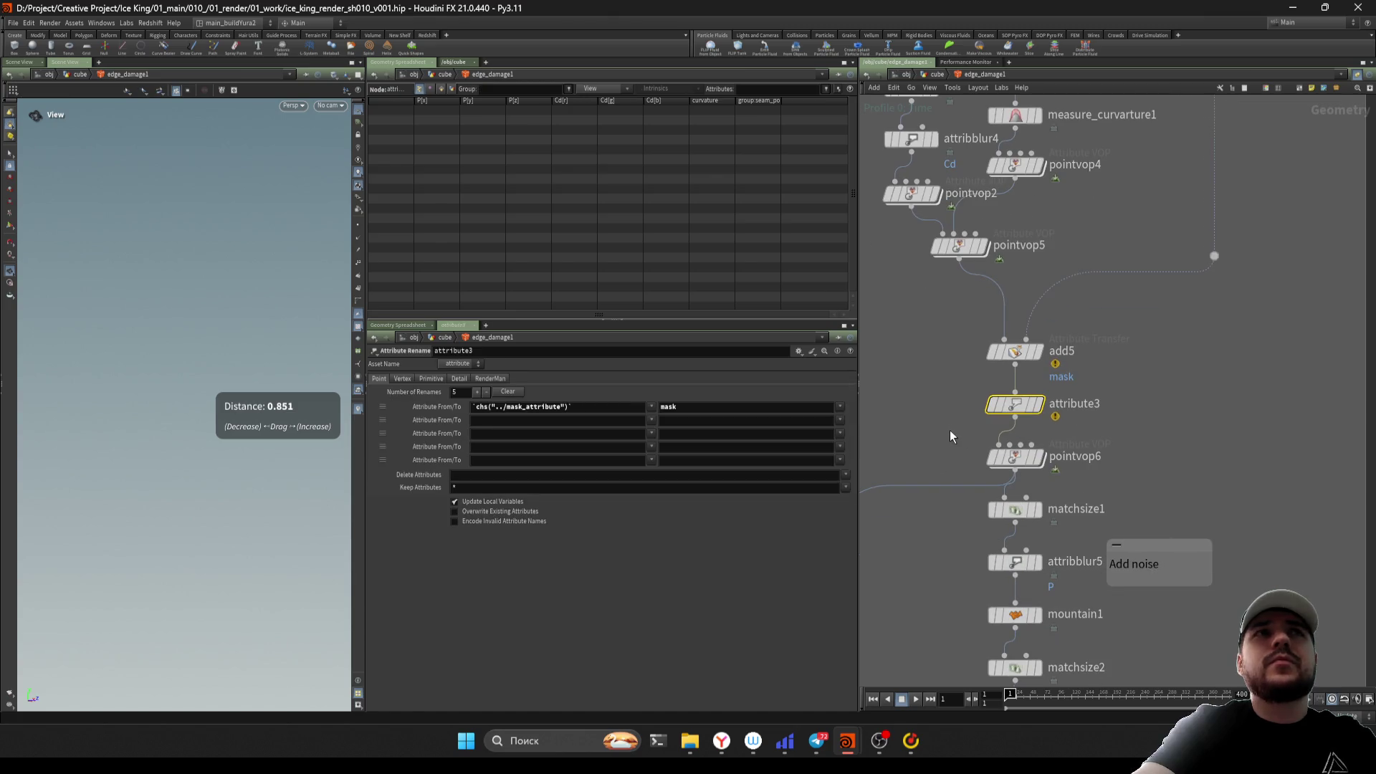
left_click(1016, 457)
scroll(1081, 446, "up", 2)
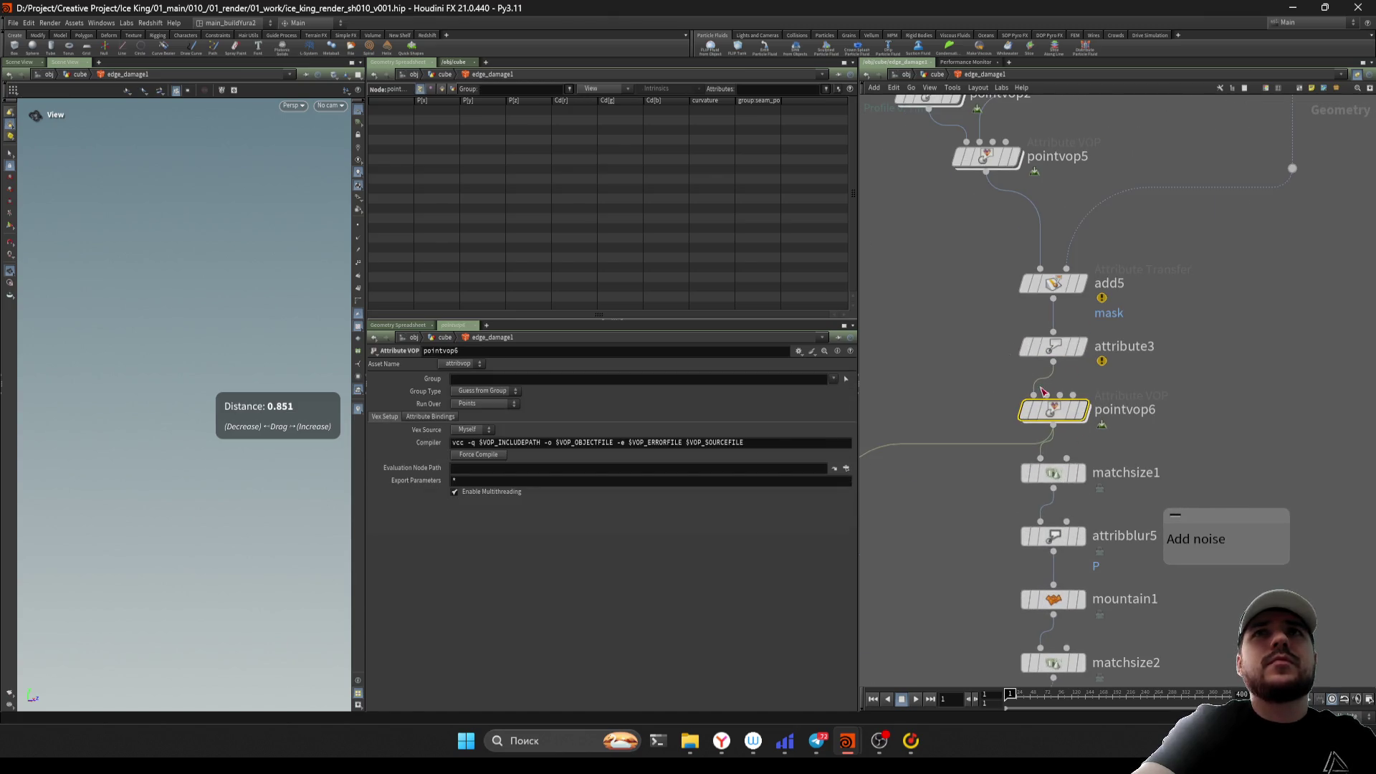
double_click(1055, 410)
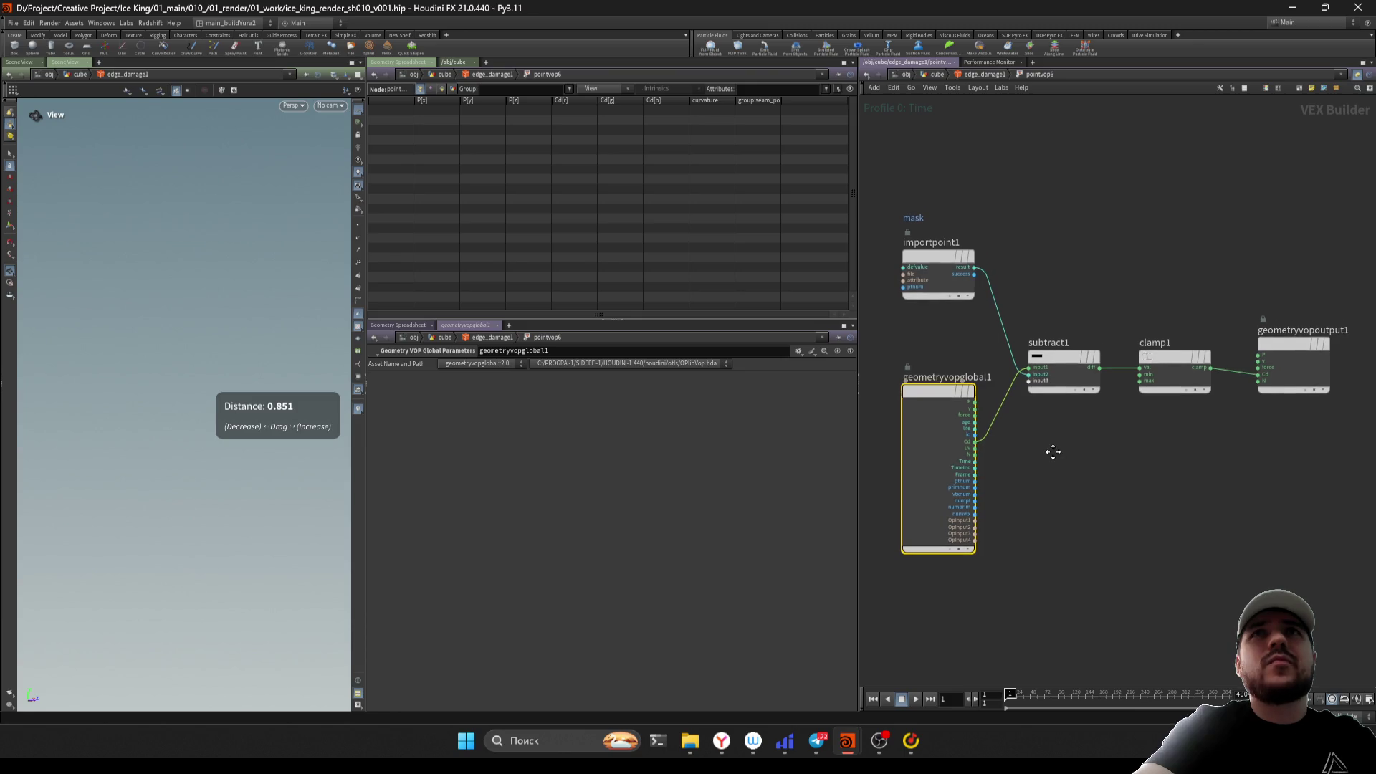
key("u")
key("Down")
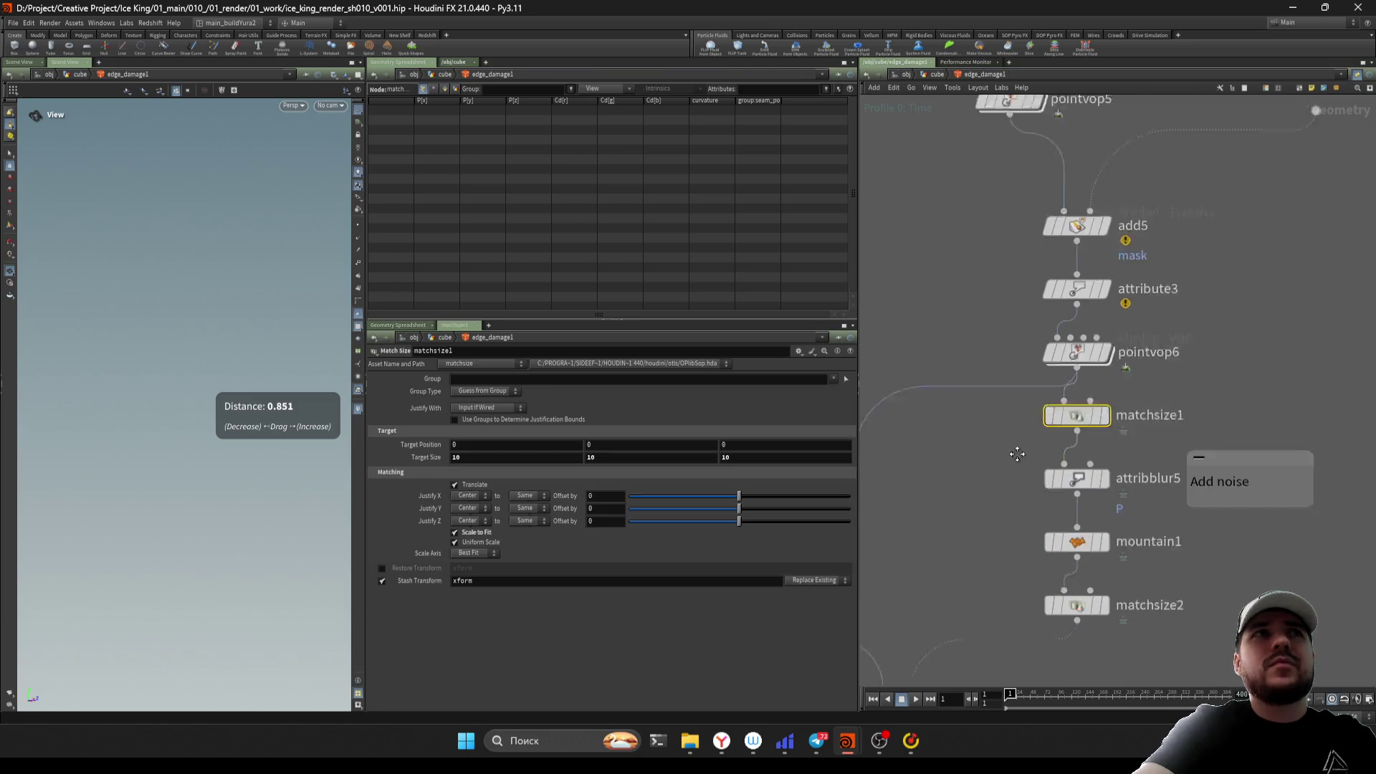
key("Down")
key("Down")
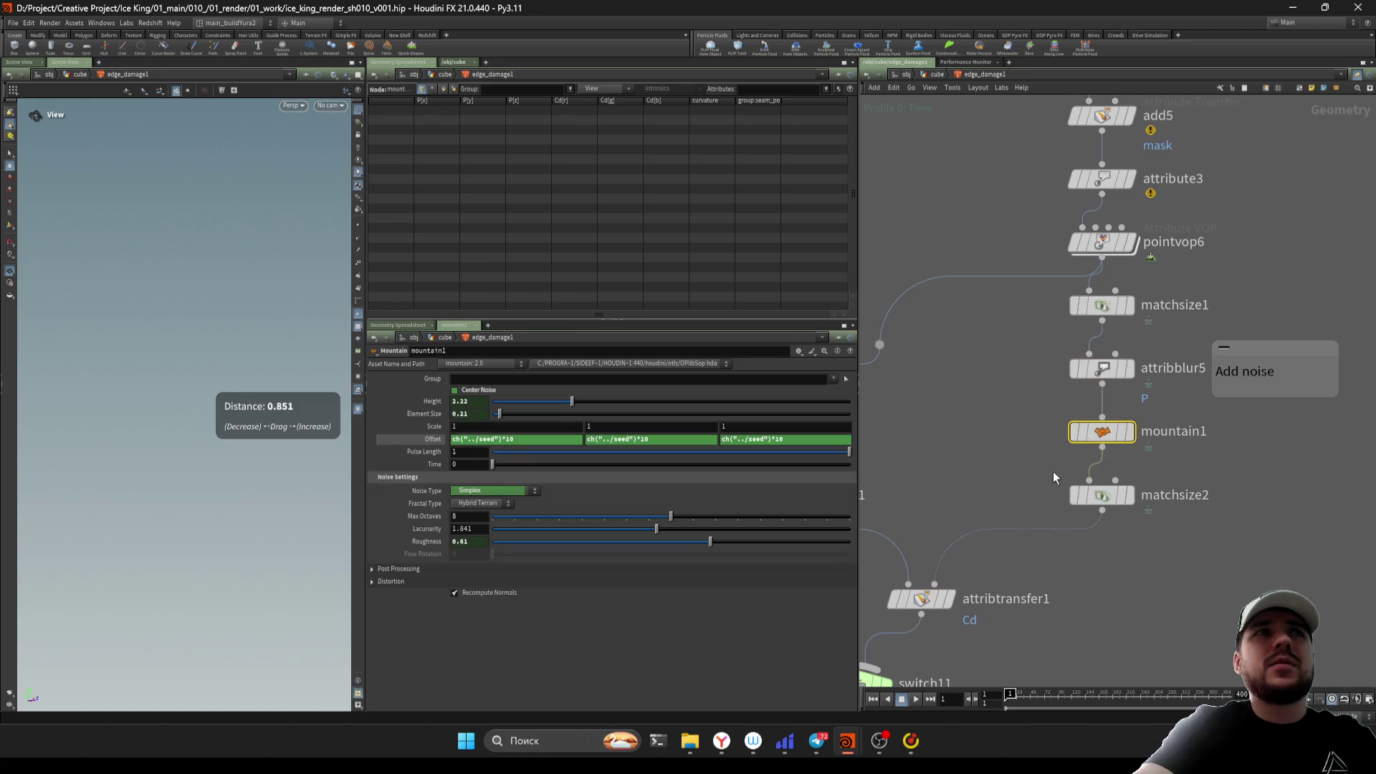
key("Down")
key("Down")
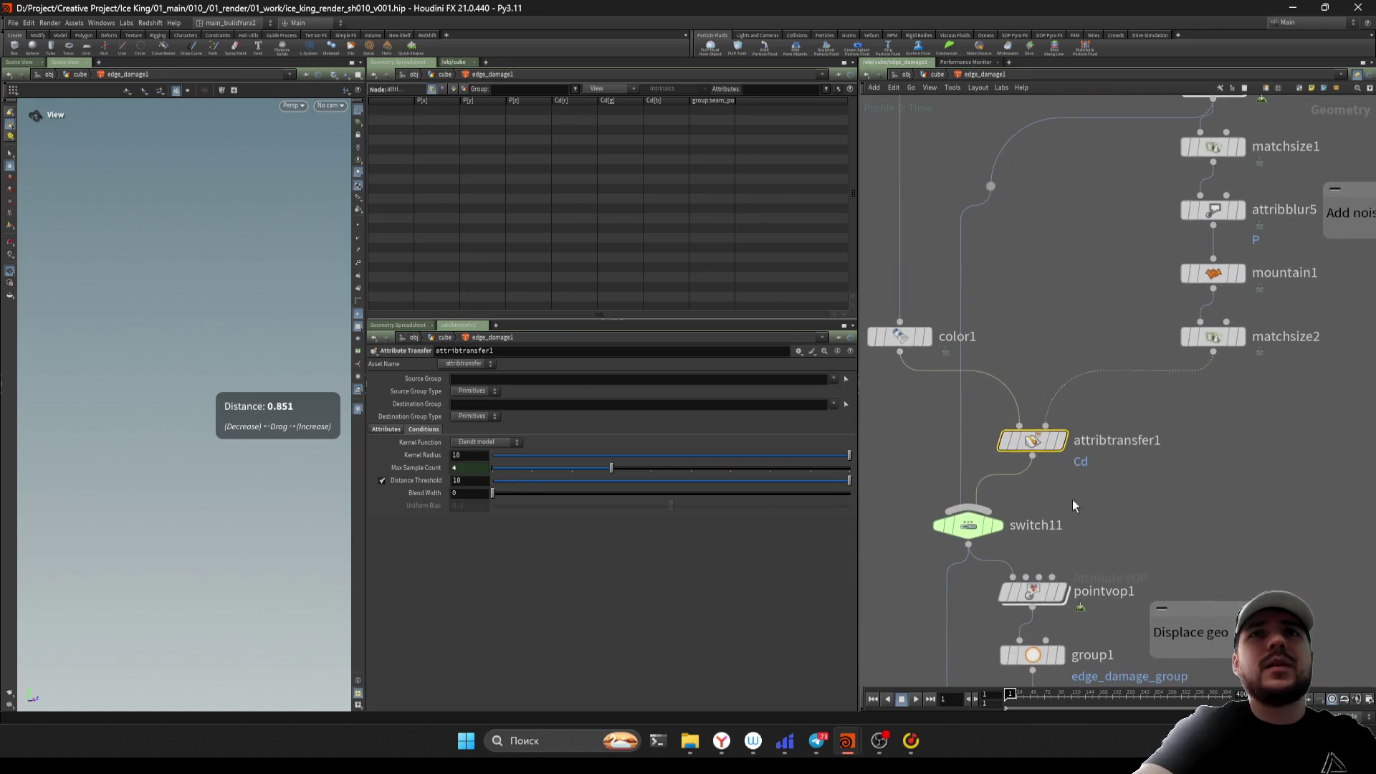
scroll(1121, 492, "down", 3)
left_click(1046, 447)
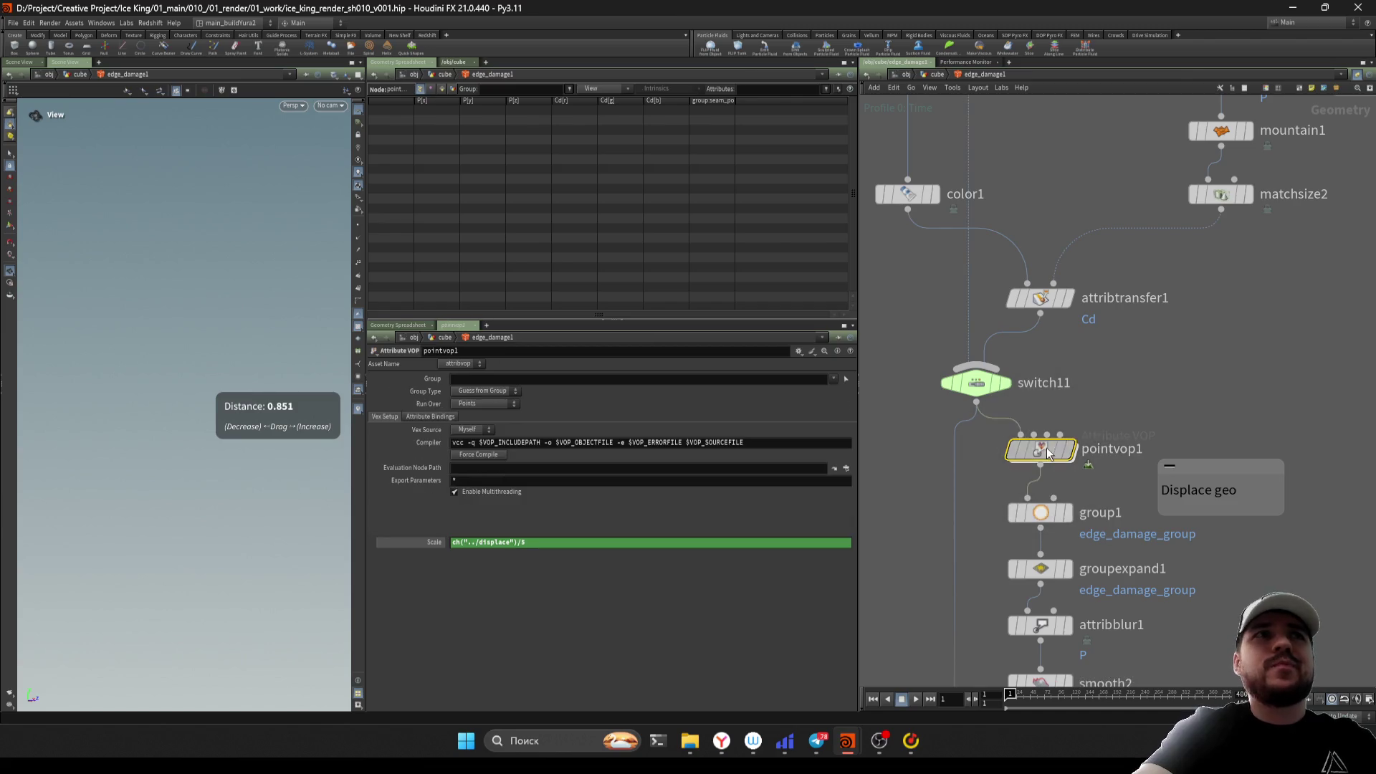
double_click(1046, 447)
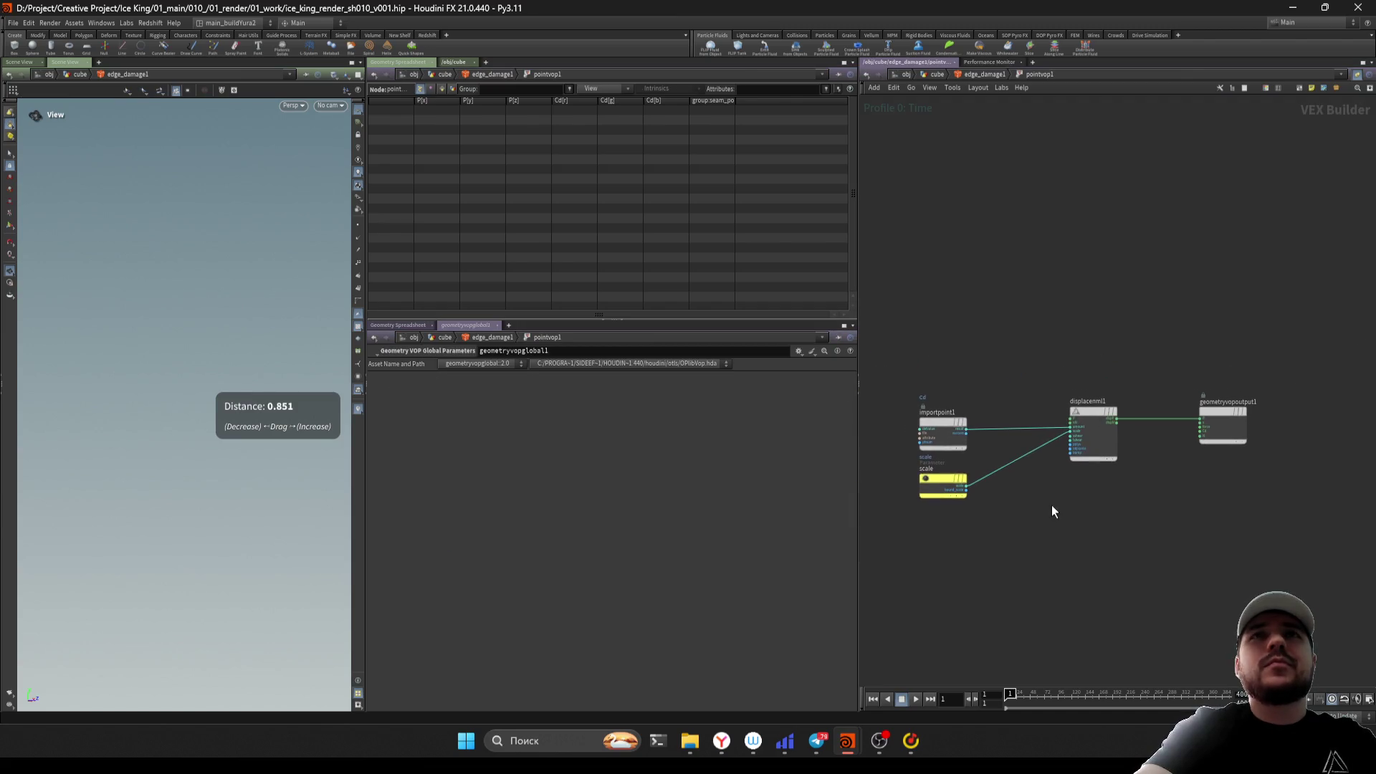
key("u")
scroll(1005, 514, "down", 5)
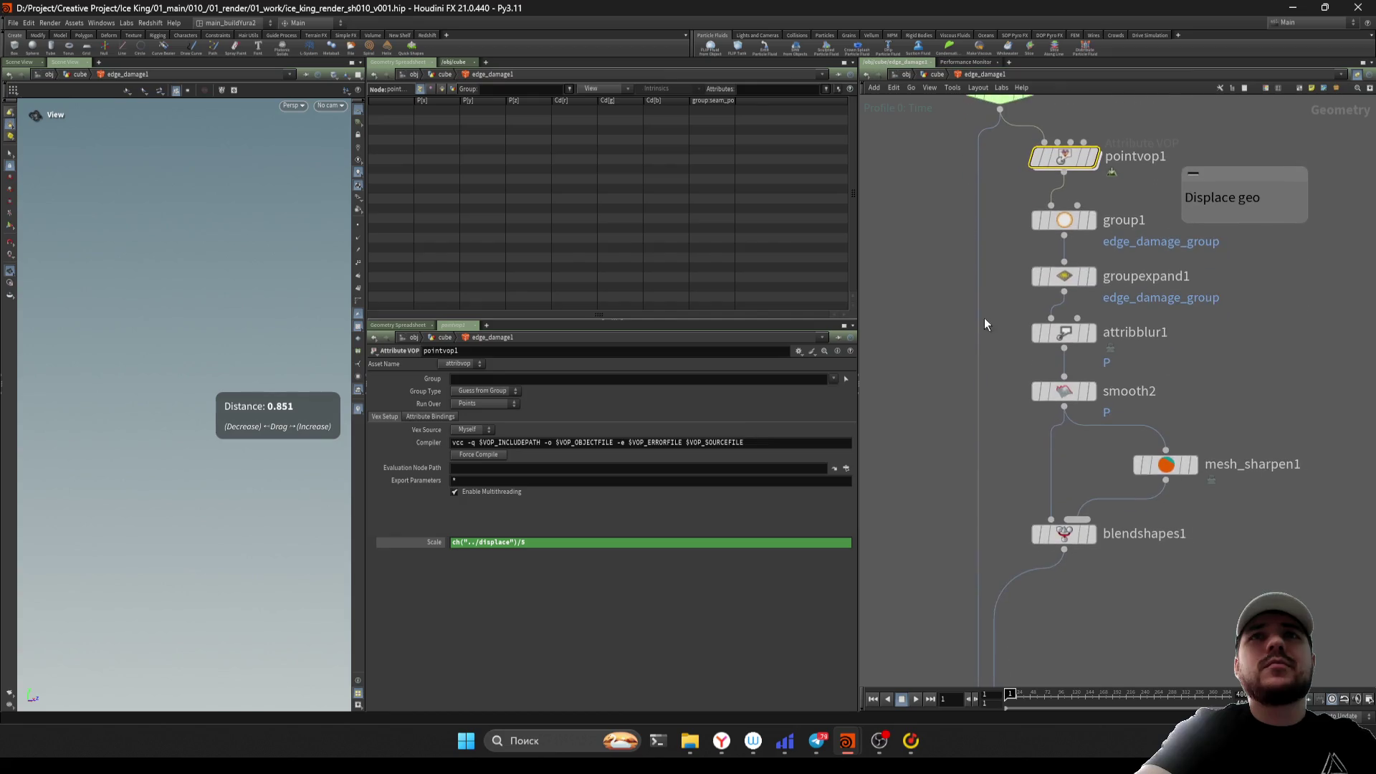
scroll(994, 452, "down", 1)
scroll(994, 452, "down", 10)
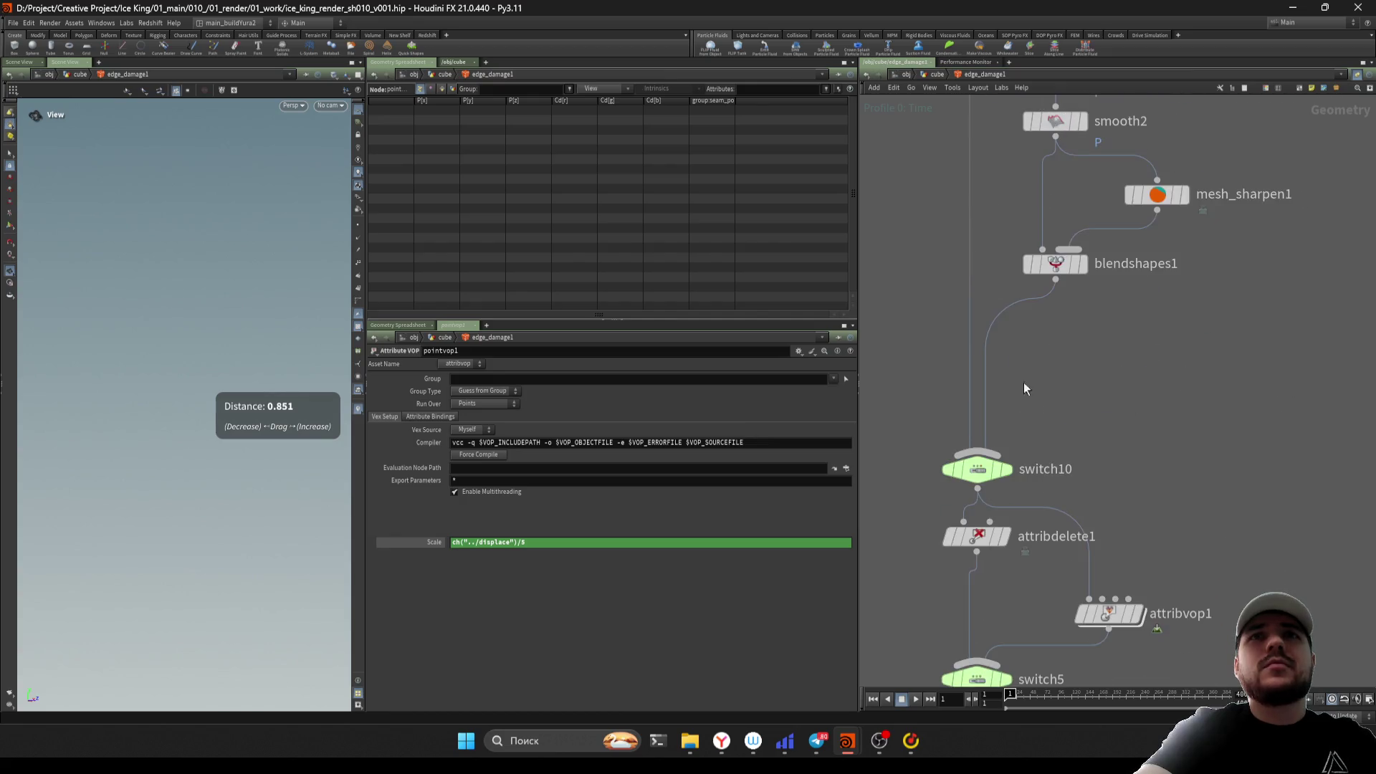
left_click_drag(1072, 486, 1074, 488)
scroll(1143, 495, "down", 4)
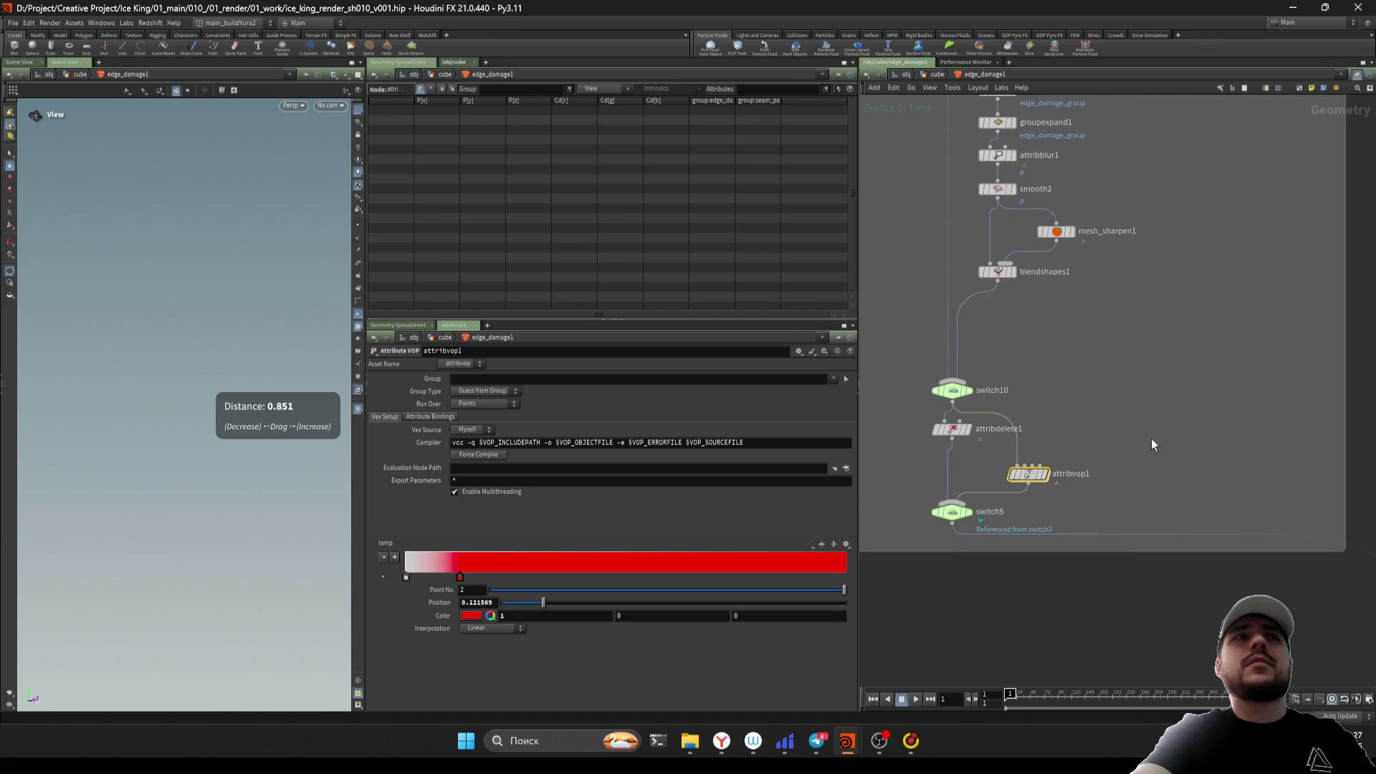
double_click(1025, 473)
key("u")
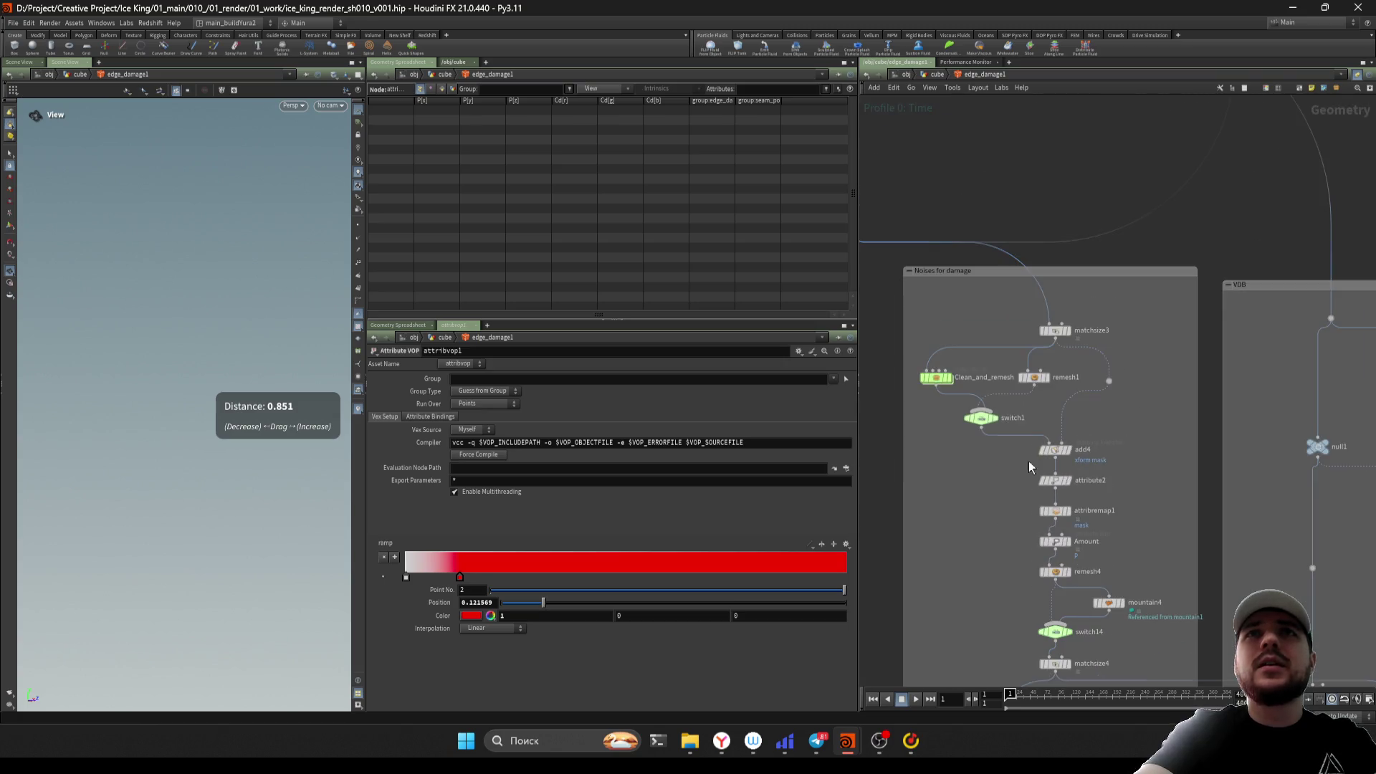
Leave the Clean_and_remesh subnet, returning to the edge_damage1 internals
scroll(1039, 465, "up", 5)
scroll(1039, 463, "down", 6)
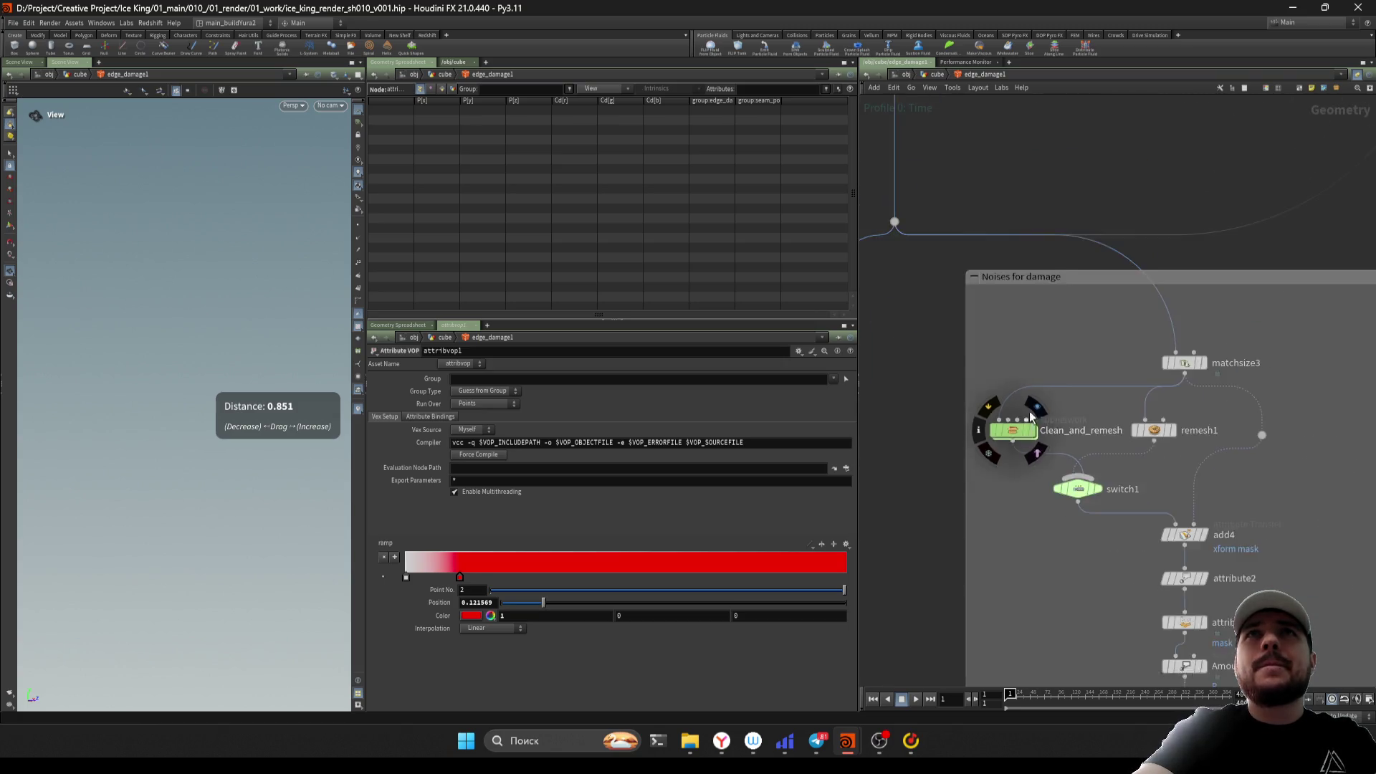
scroll(1075, 292, "down", 3)
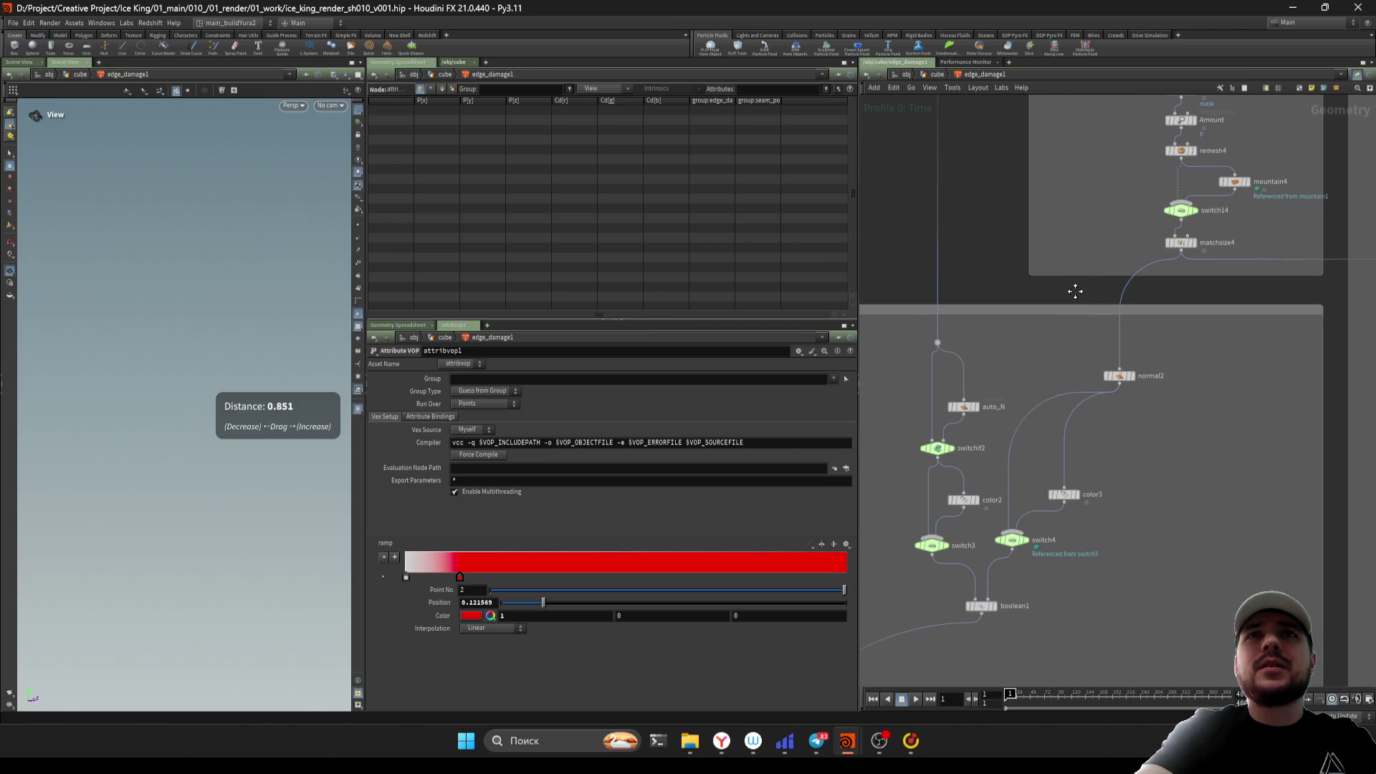
scroll(1071, 430, "down", 4)
scroll(1087, 456, "up", 8)
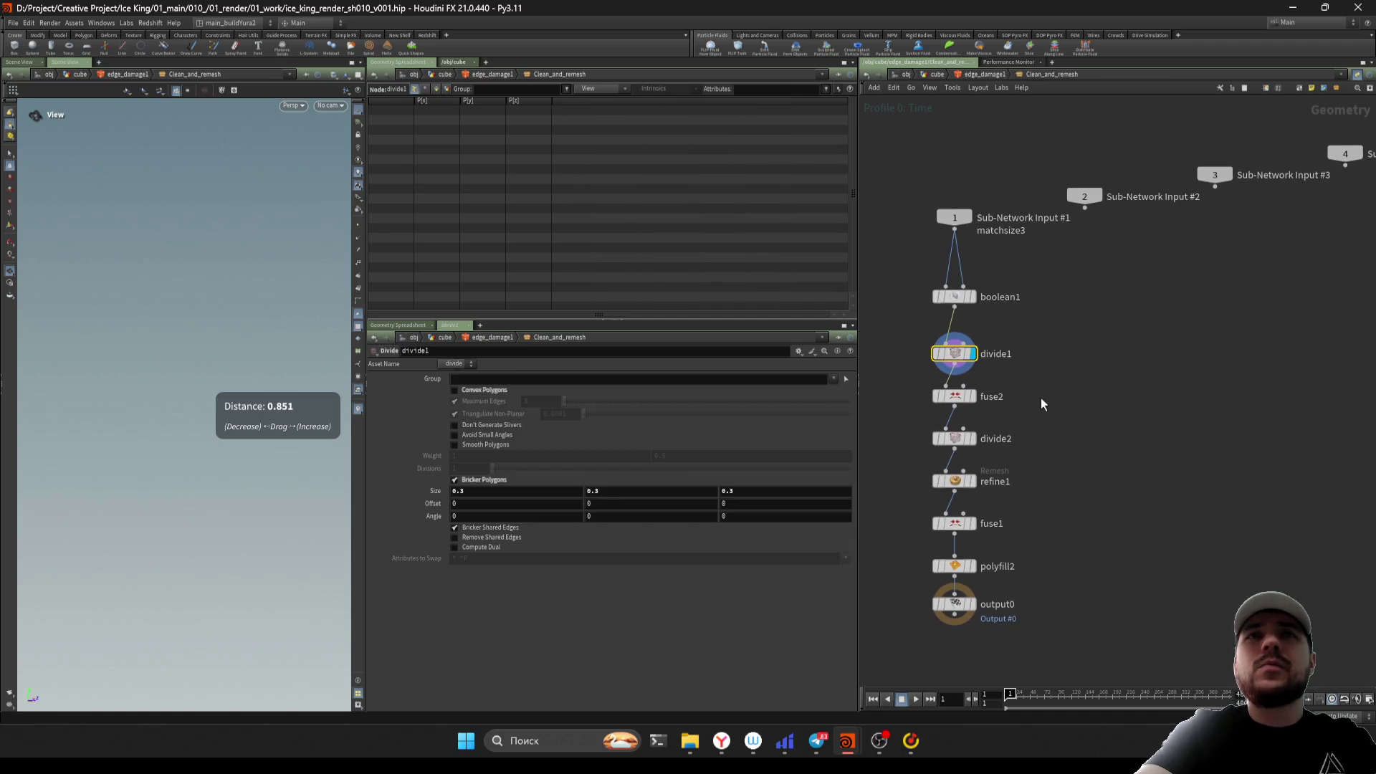
scroll(1041, 398, "down", 5)
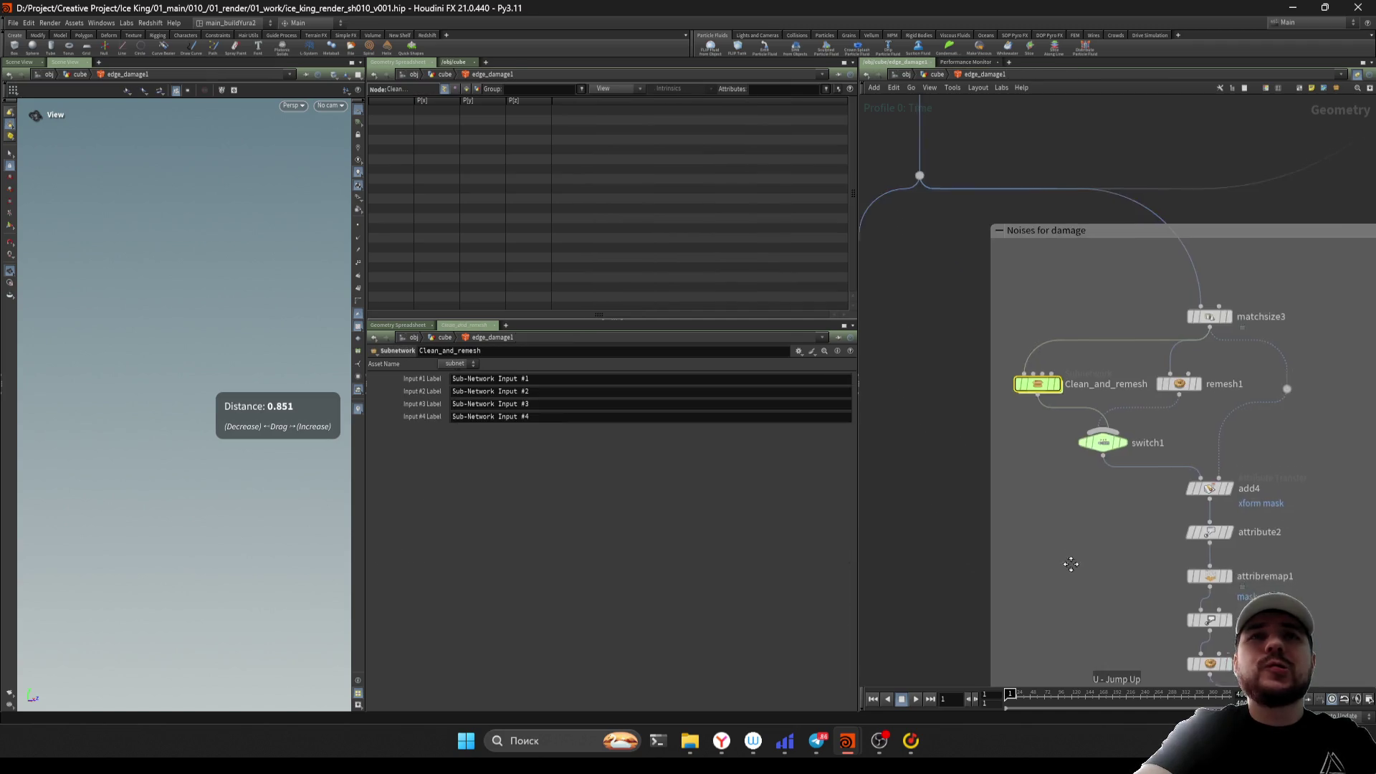
scroll(924, 287, "up", 5)
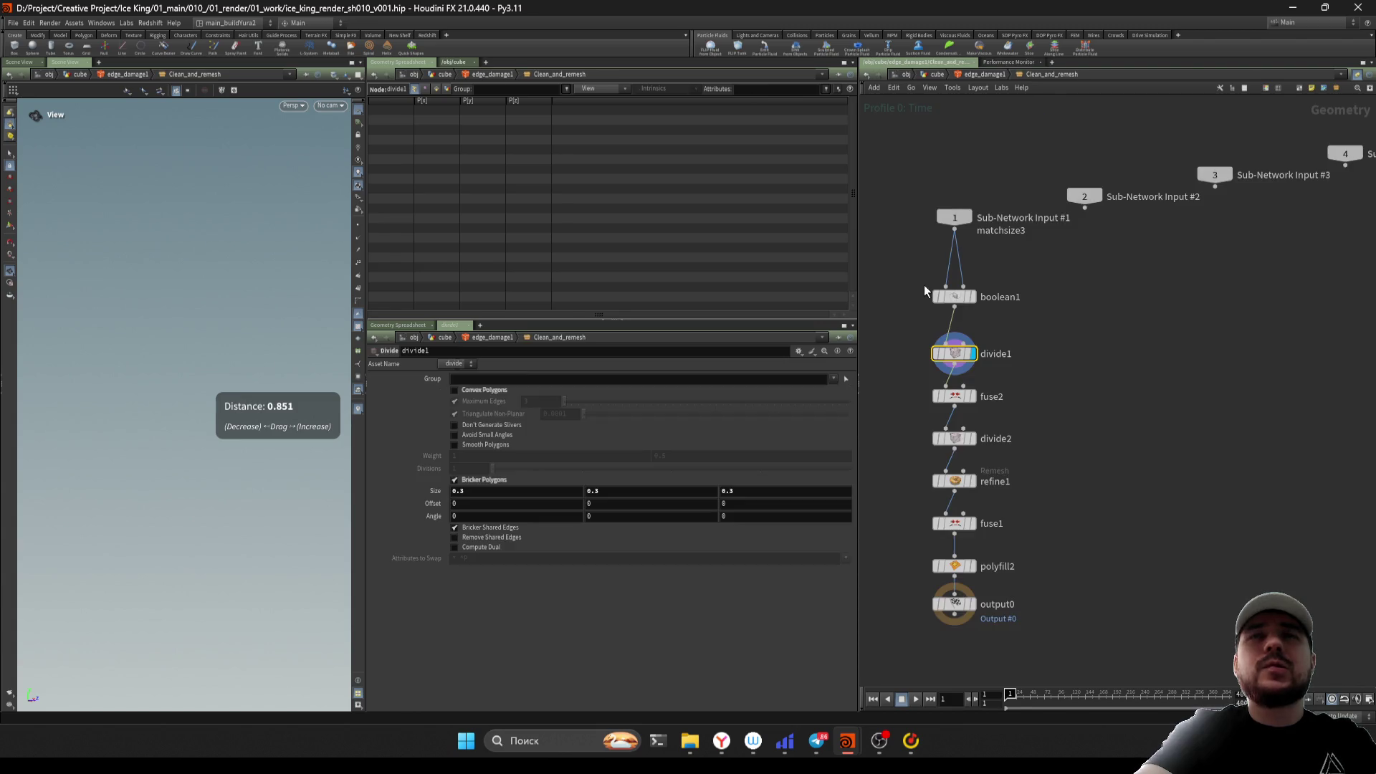
key("u")
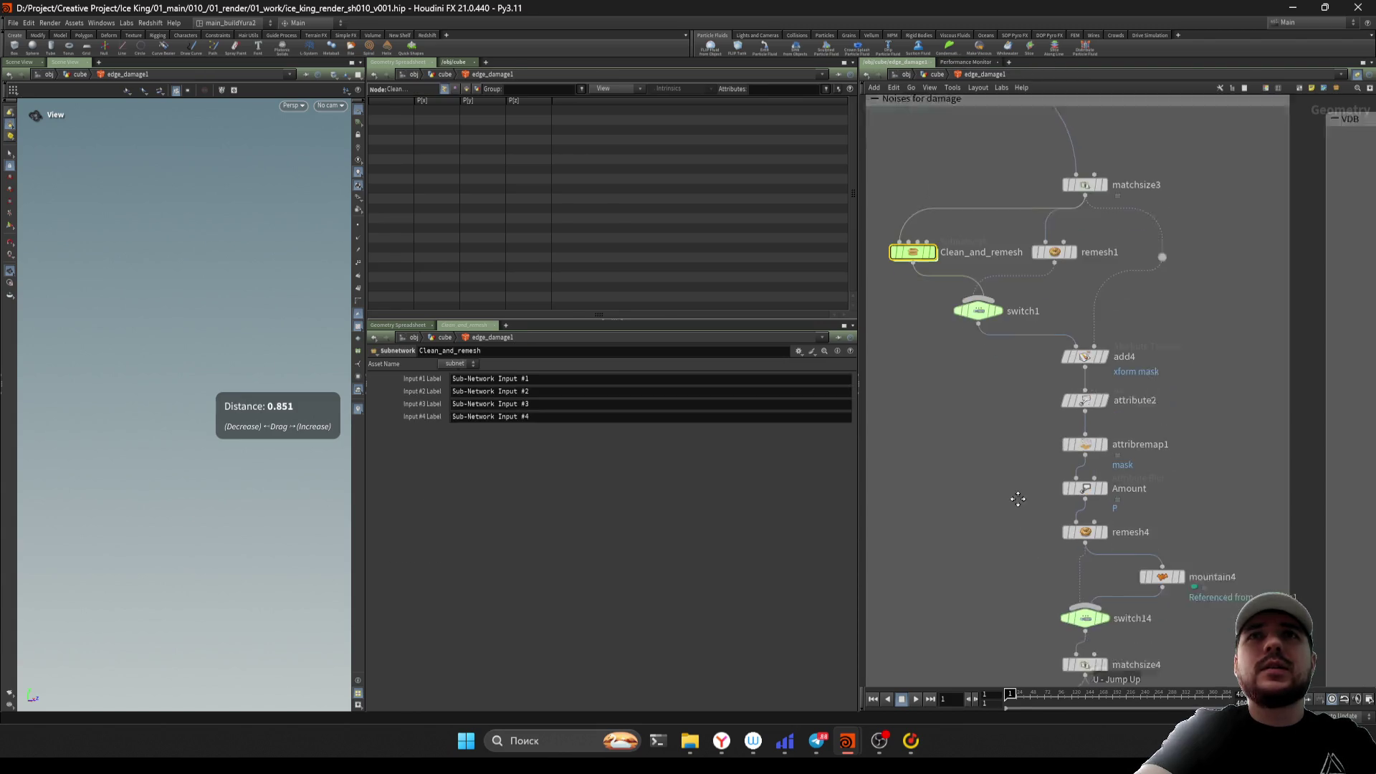
Go up to the cube network and place edge_damage1 directly under convertvdb2
mouse_move(996, 546)
middle_mouse_down()
mouse_move(975, 529)
mouse_move(985, 428)
mouse_move(1008, 506)
mouse_move(1094, 503)
middle_mouse_up()
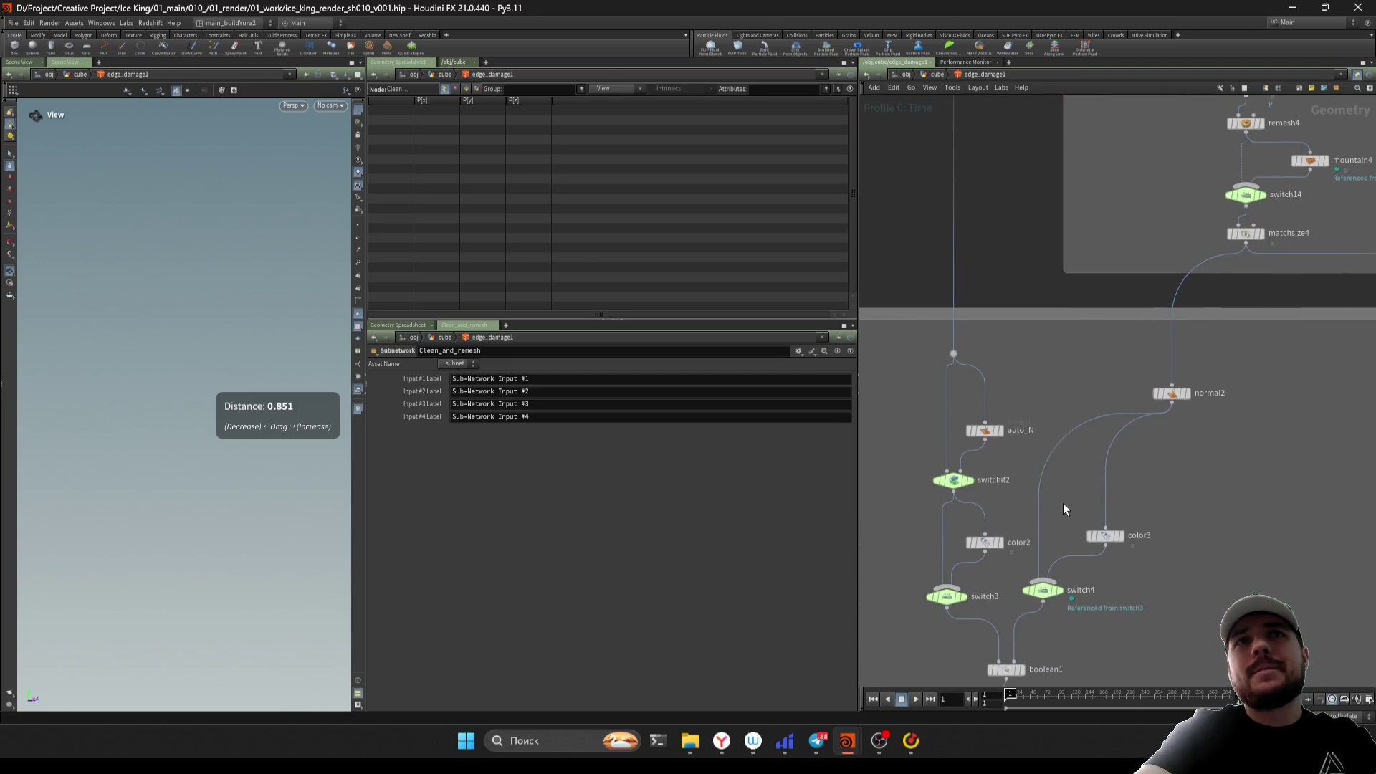
key("u")
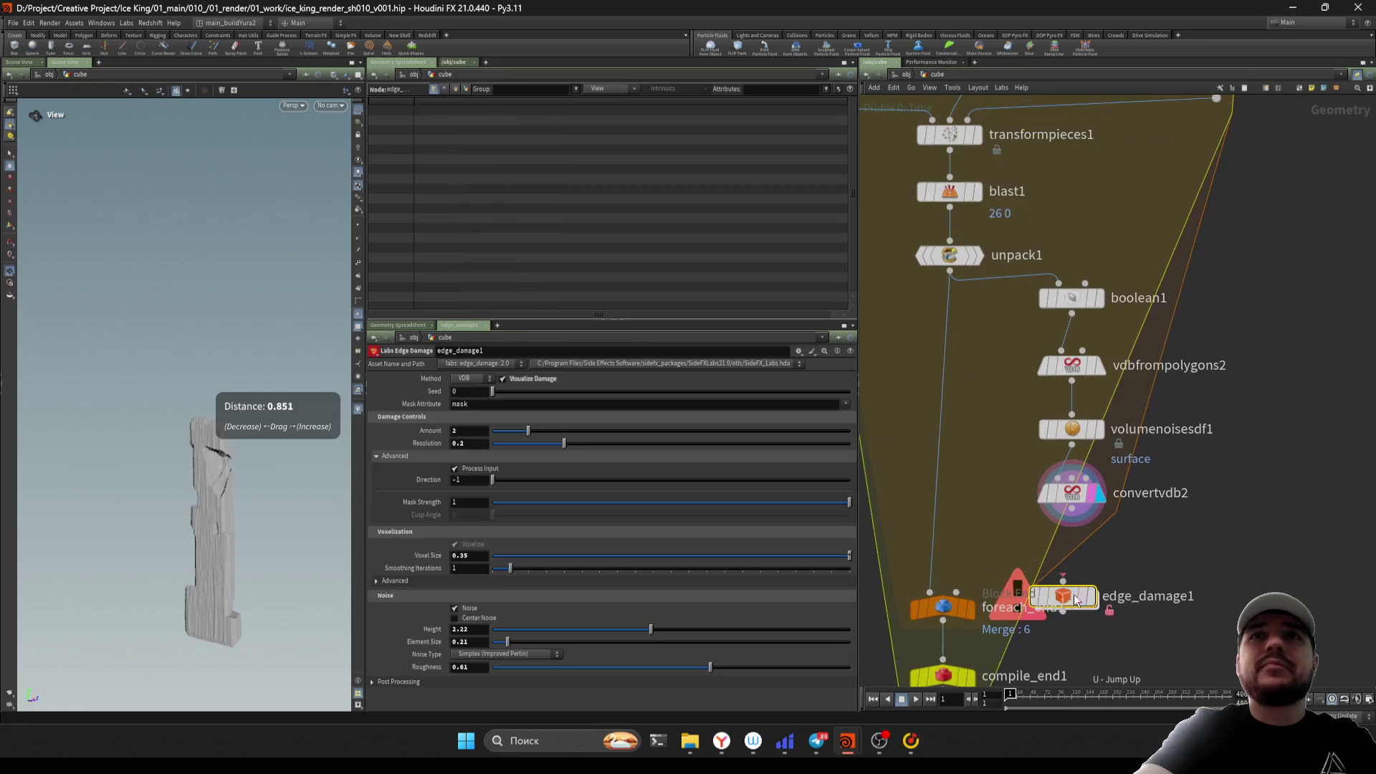
mouse_move(1068, 595)
left_mouse_down()
mouse_move(1254, 574)
mouse_move(1113, 586)
mouse_move(1088, 569)
left_mouse_up()
scroll(1113, 586, "up", 3)
scroll(1113, 586, "up", 1)
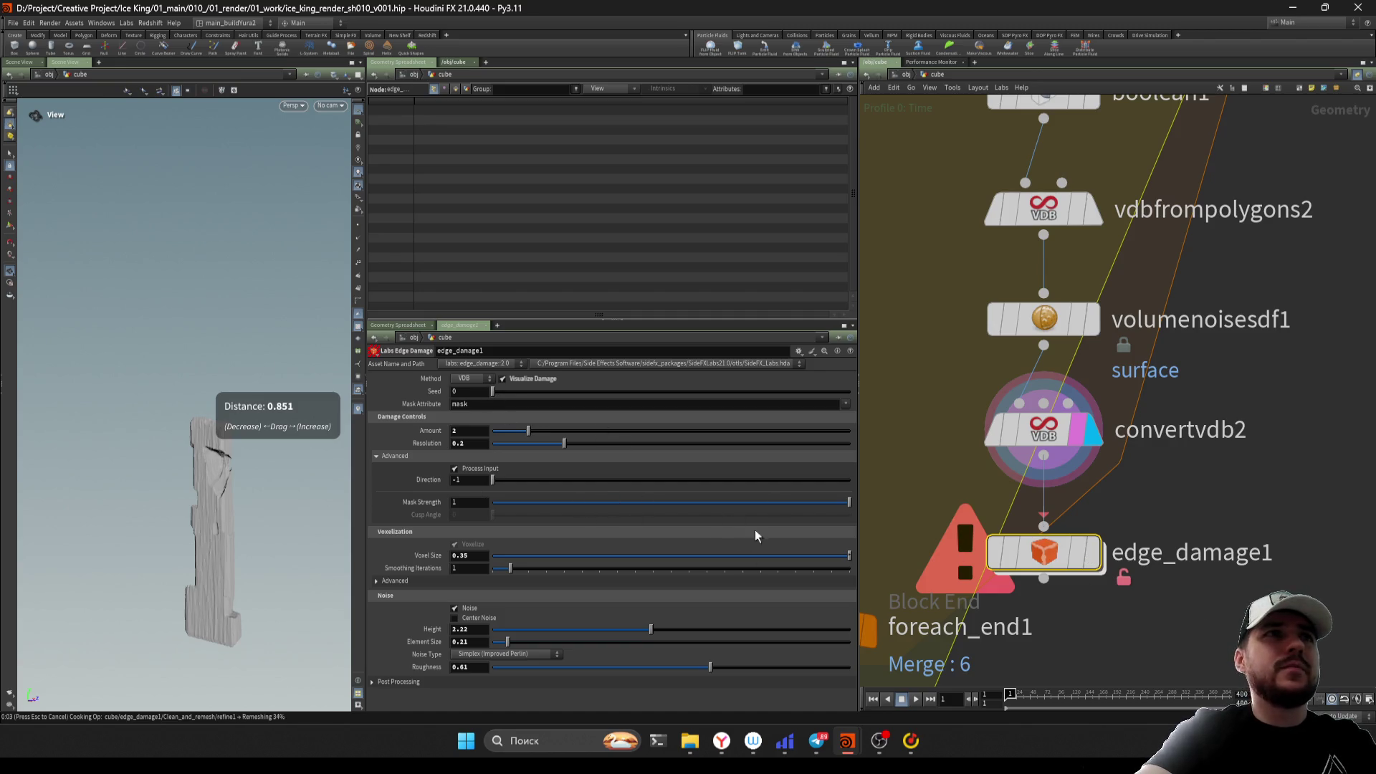
Switch the edge_damage1 method to Boolean and display its result
left_click(488, 380)
left_click(462, 393)
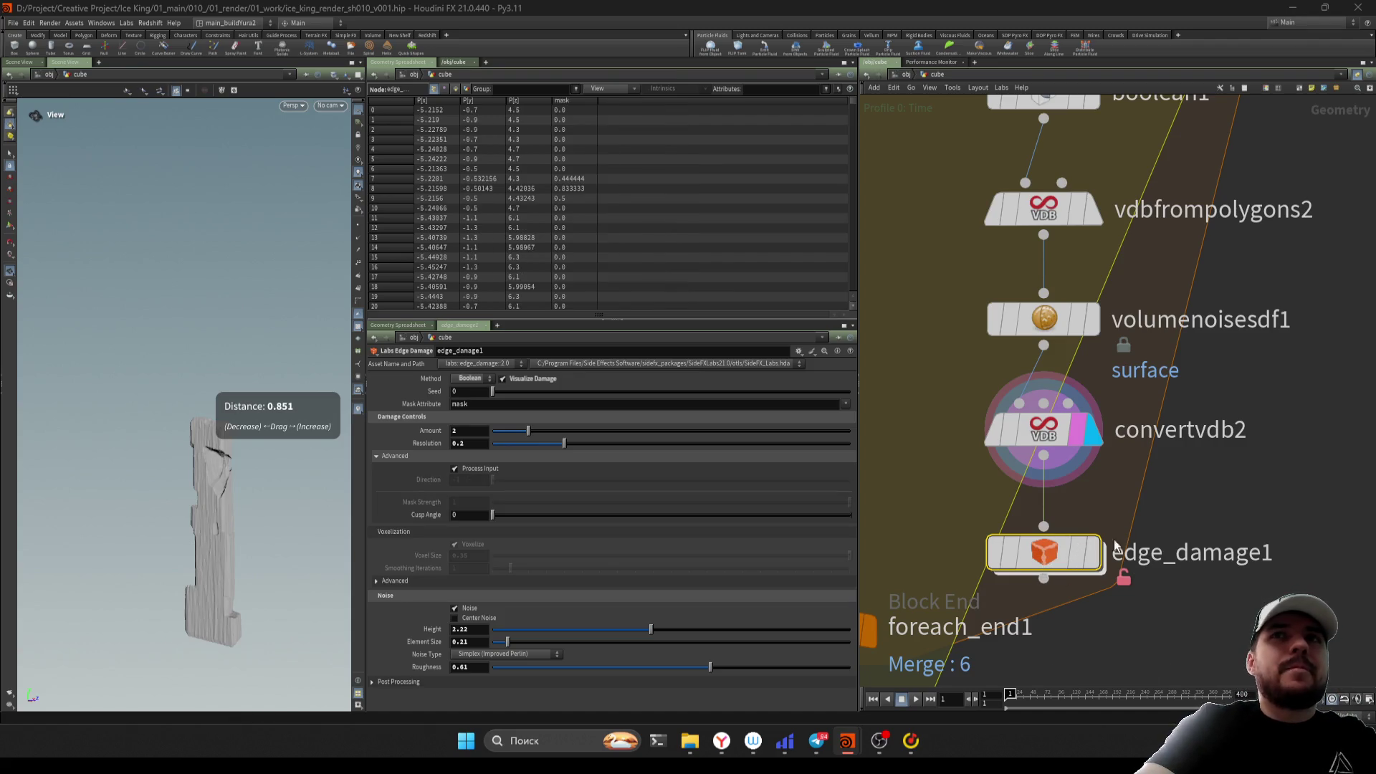
key("r")
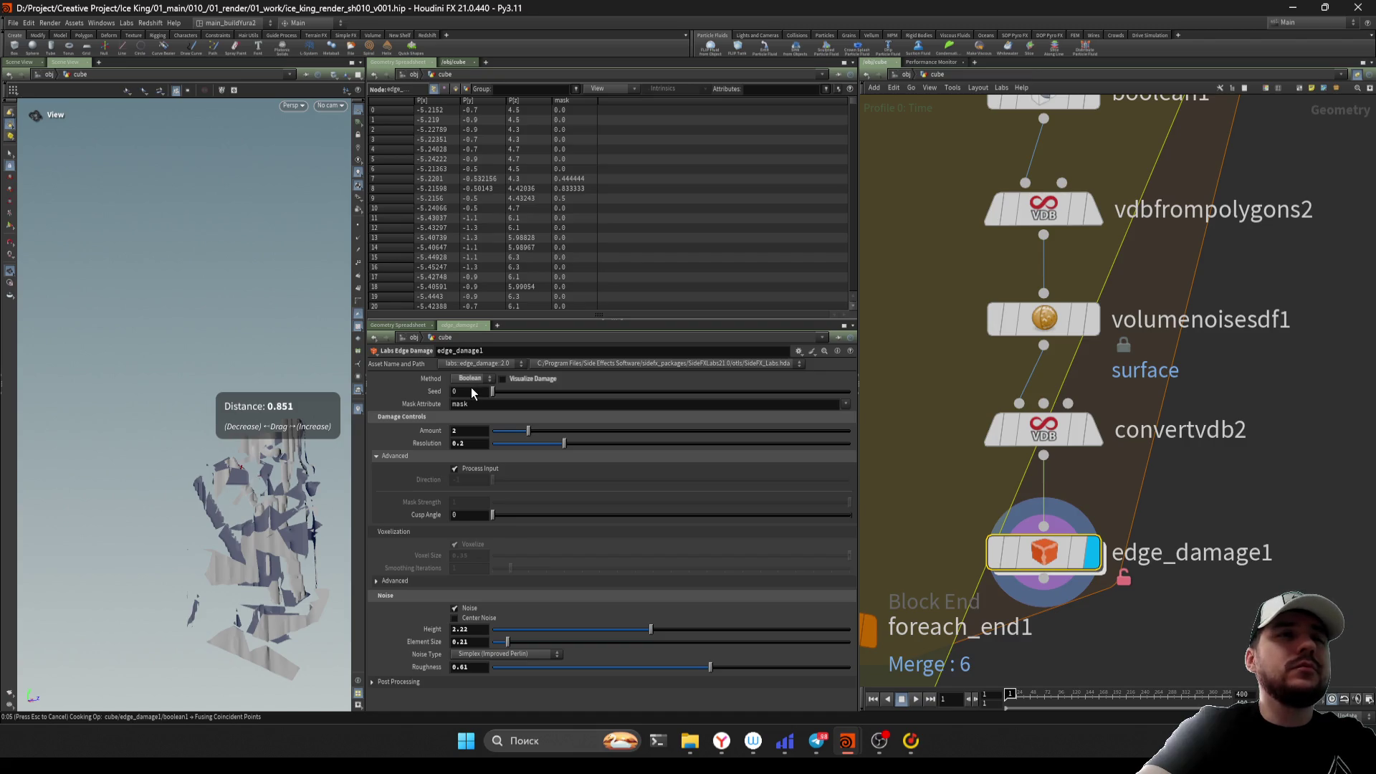
Switch the method back to VDB, enable Visualize Damage and confirm the Voxel Size
left_click(470, 378)
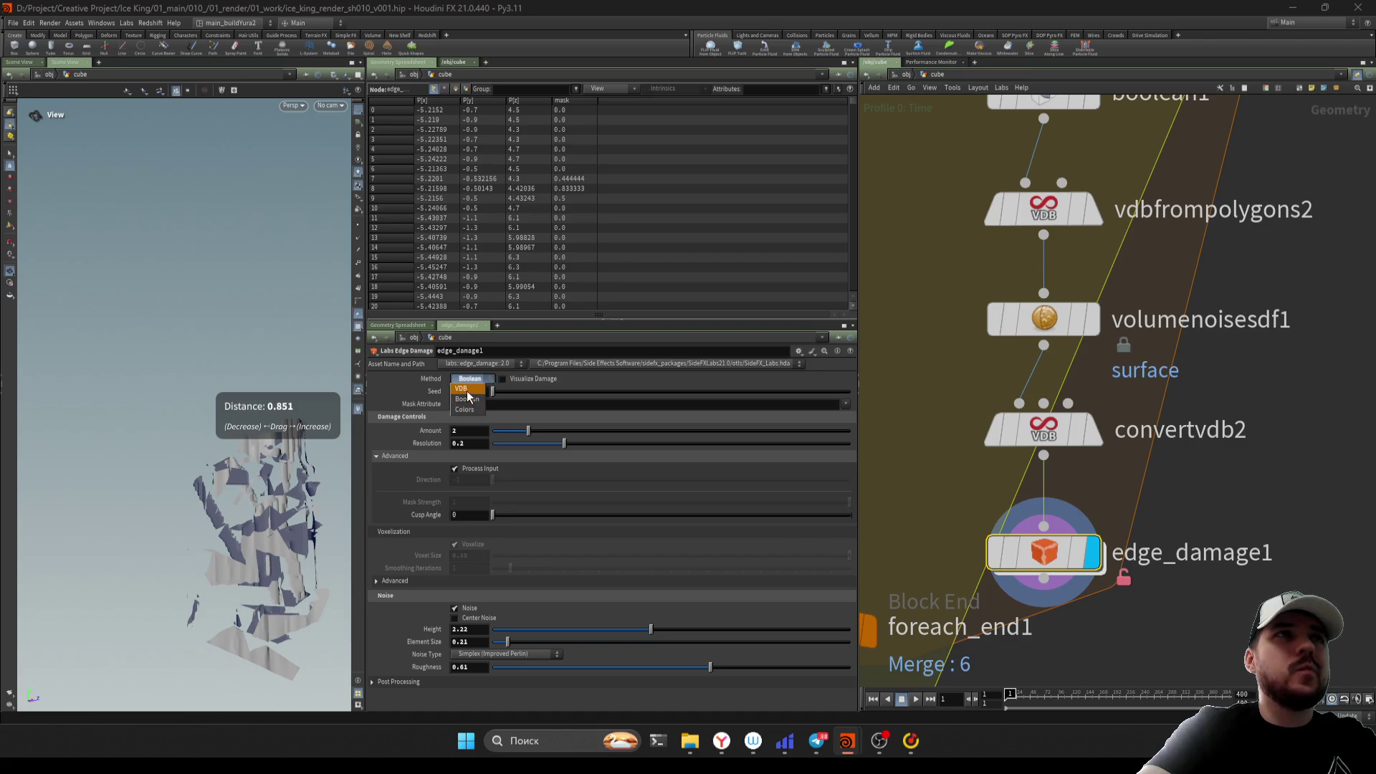
left_click(466, 398)
mouse_move(215, 516)
left_mouse_down()
mouse_move(197, 546)
mouse_move(248, 500)
left_mouse_up()
left_click(502, 379)
mouse_move(205, 377)
left_mouse_down()
mouse_move(199, 366)
mouse_move(204, 438)
left_mouse_up()
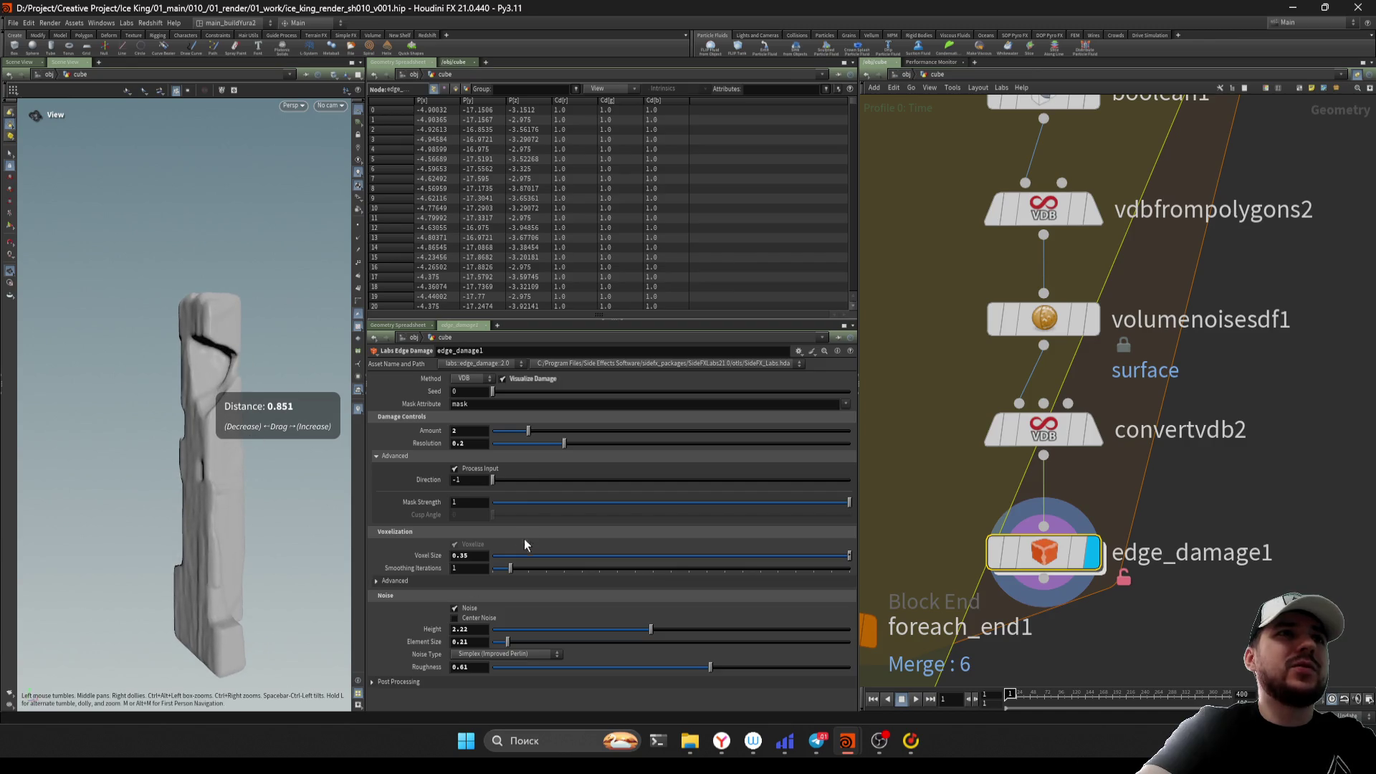
left_click(465, 556)
left_click(1080, 620)
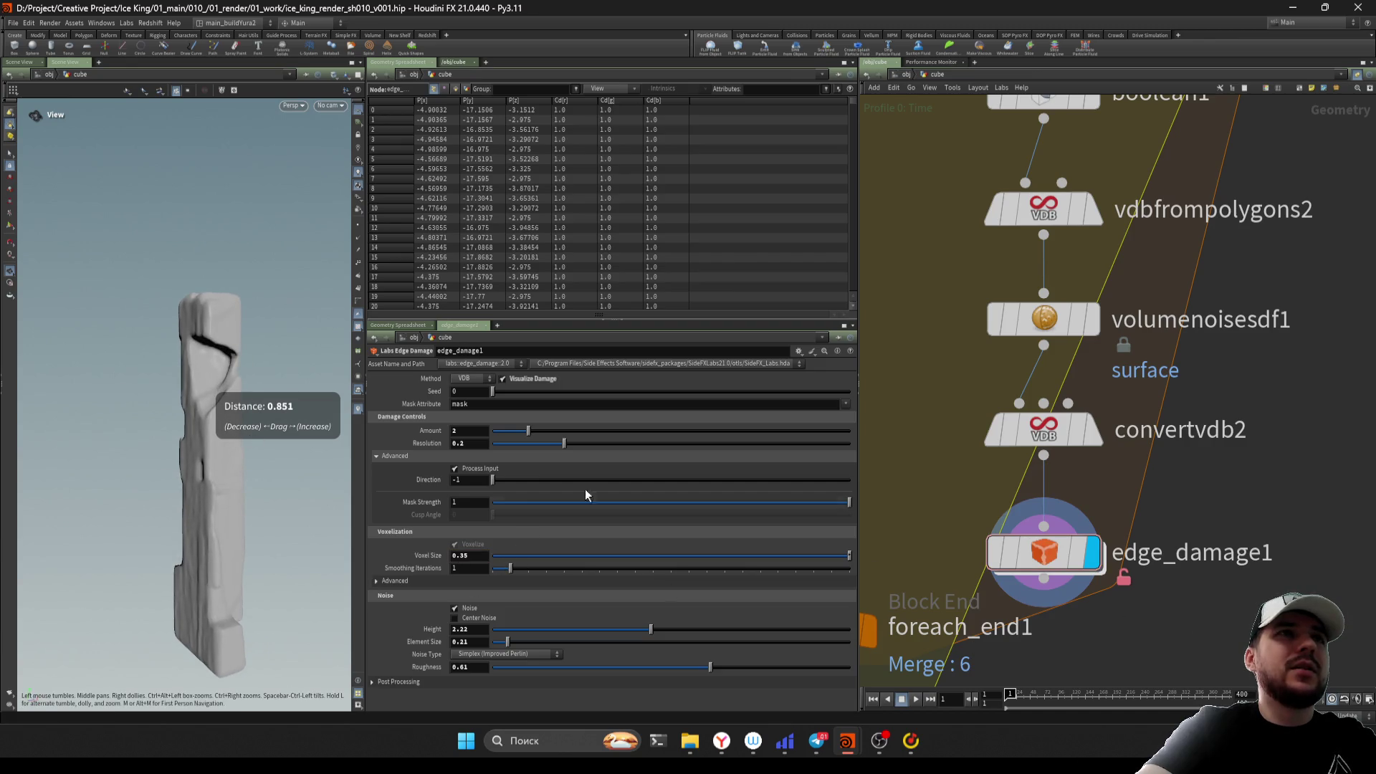
Turn on Center Noise with Height 0.73 and Element Size 0.76, and set Amount to 0.52
left_click(476, 619)
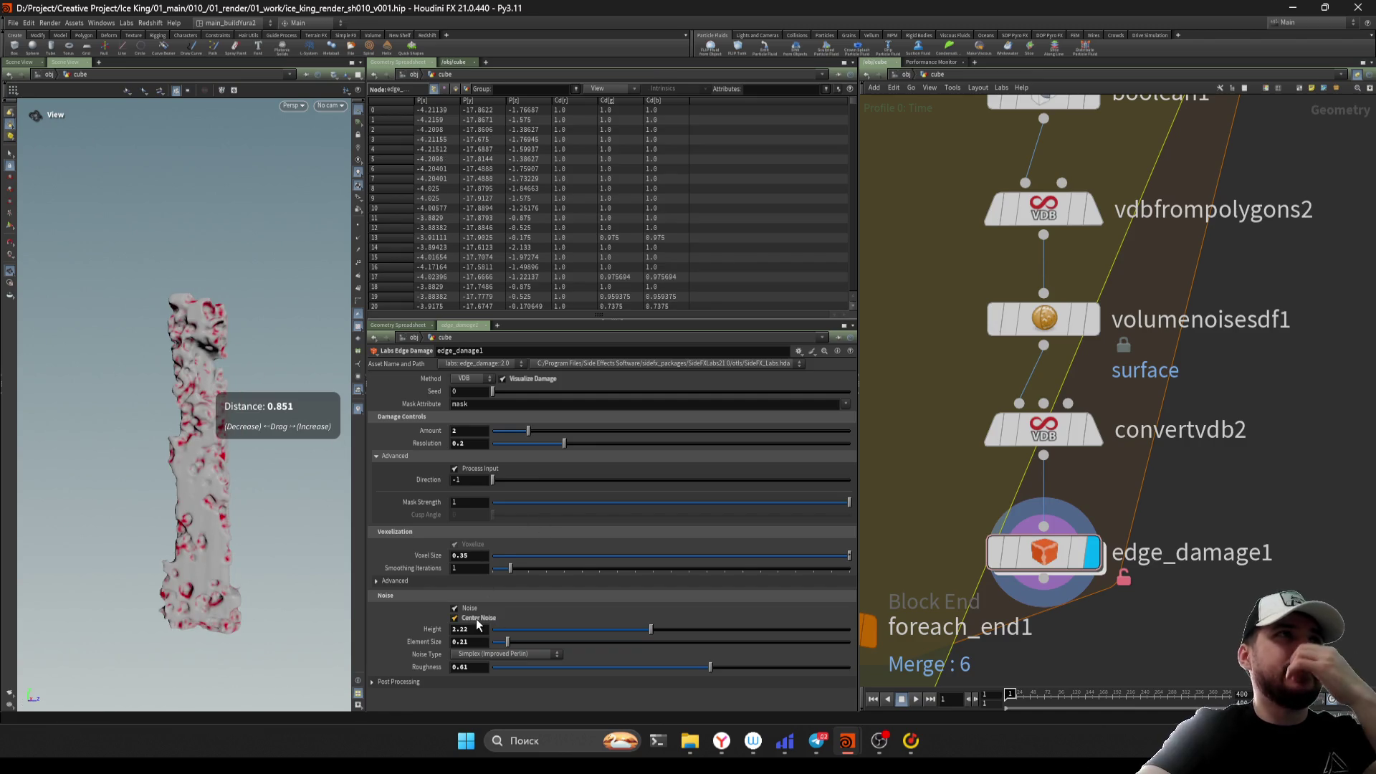
left_click_drag(569, 631, 524, 630)
left_click(545, 630)
left_click(526, 642)
left_click(570, 643)
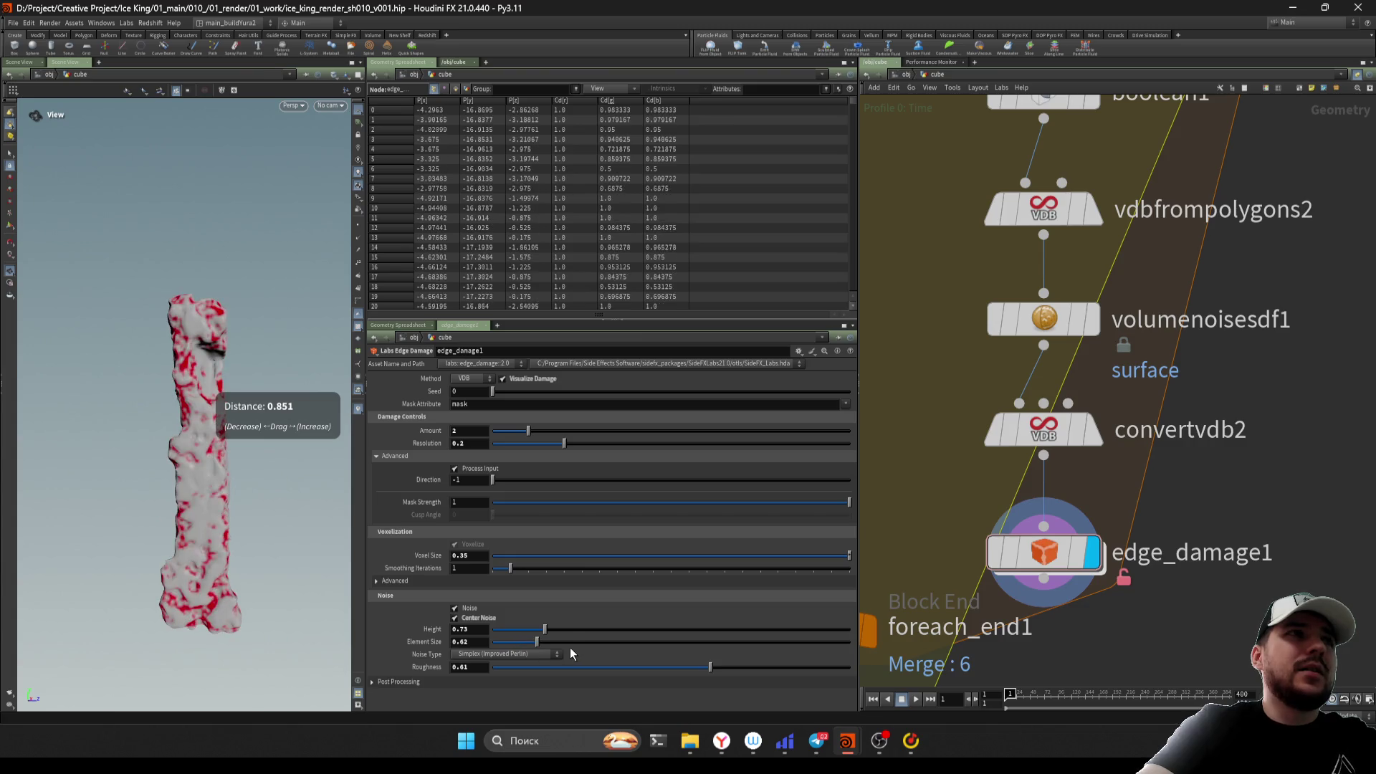
left_click_drag(580, 643, 547, 641)
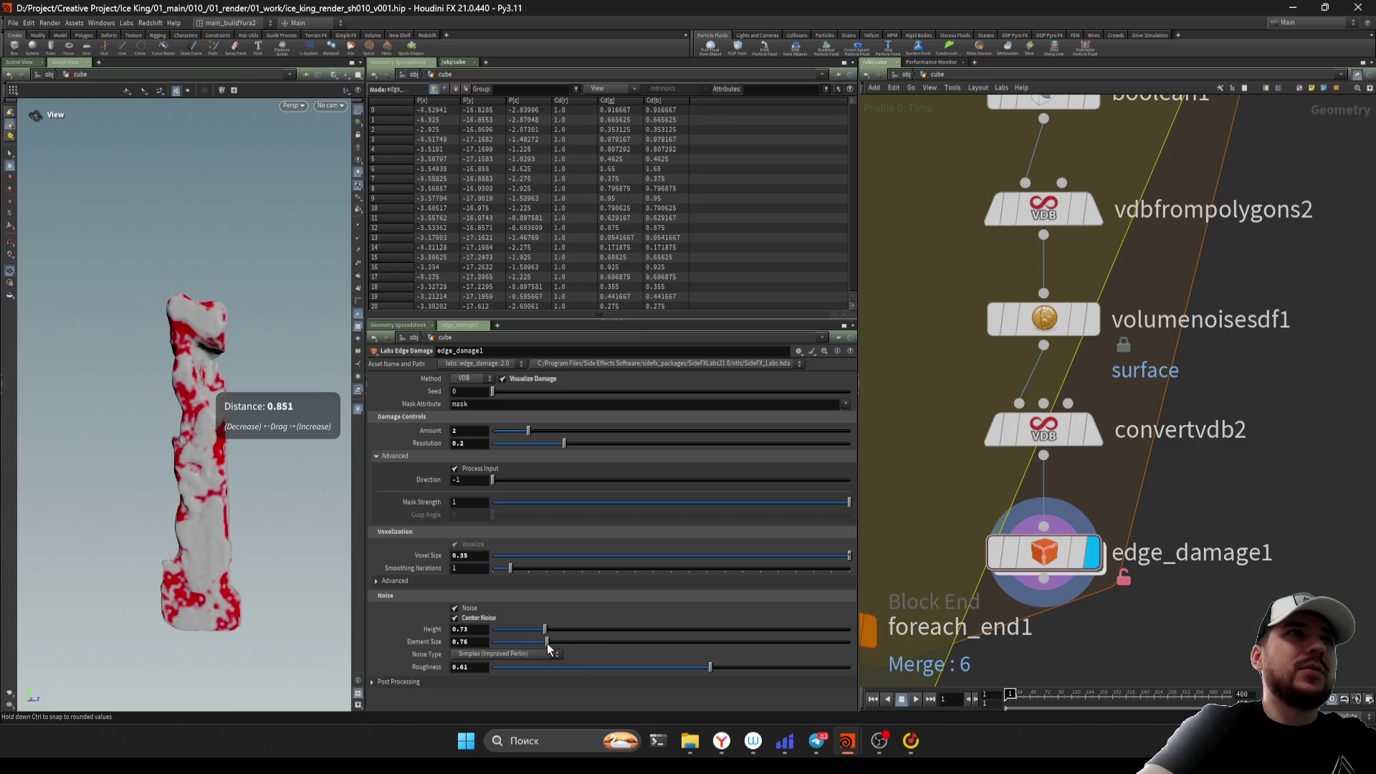
left_click_drag(518, 431, 502, 433)
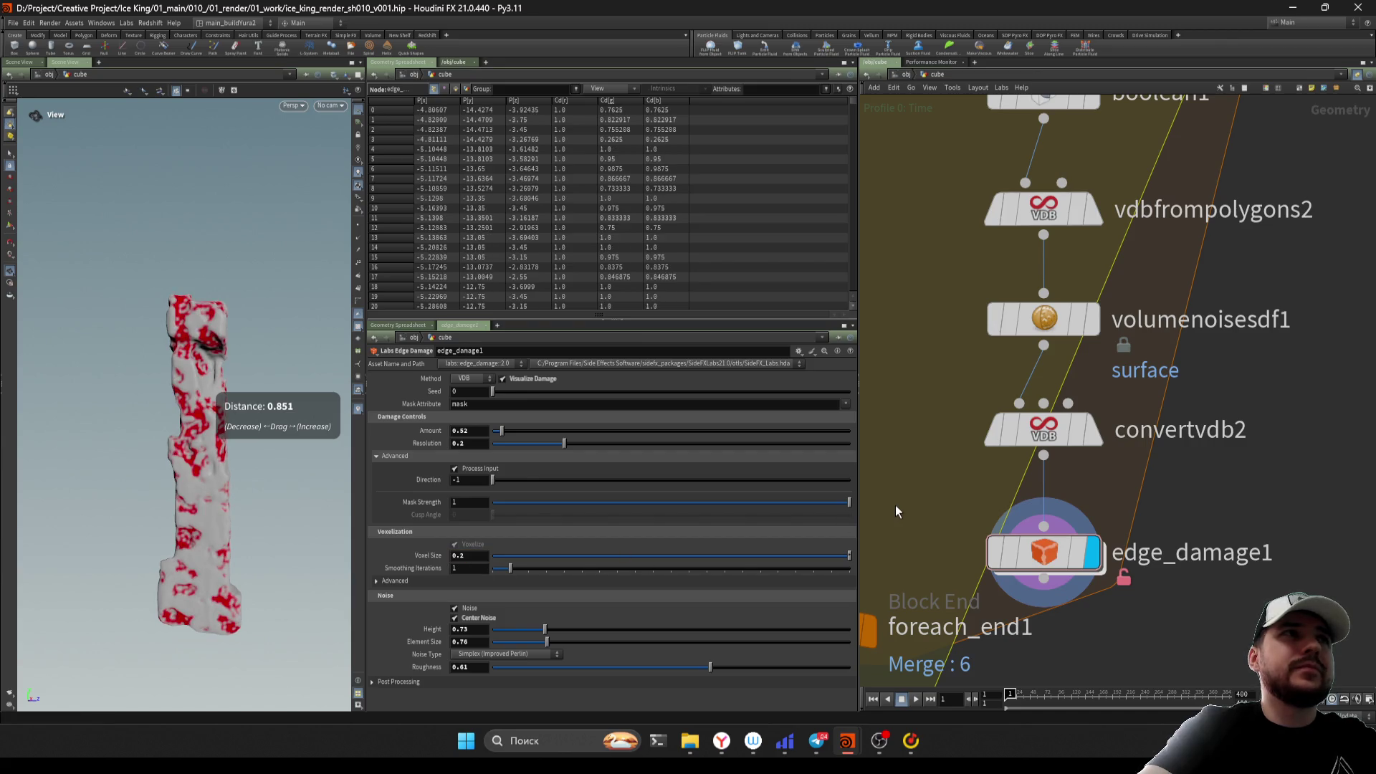
Check vdbfrompolygons2, then reselect edge_damage1, hide the damage visualization and turn noise off
scroll(914, 453, "down", 3)
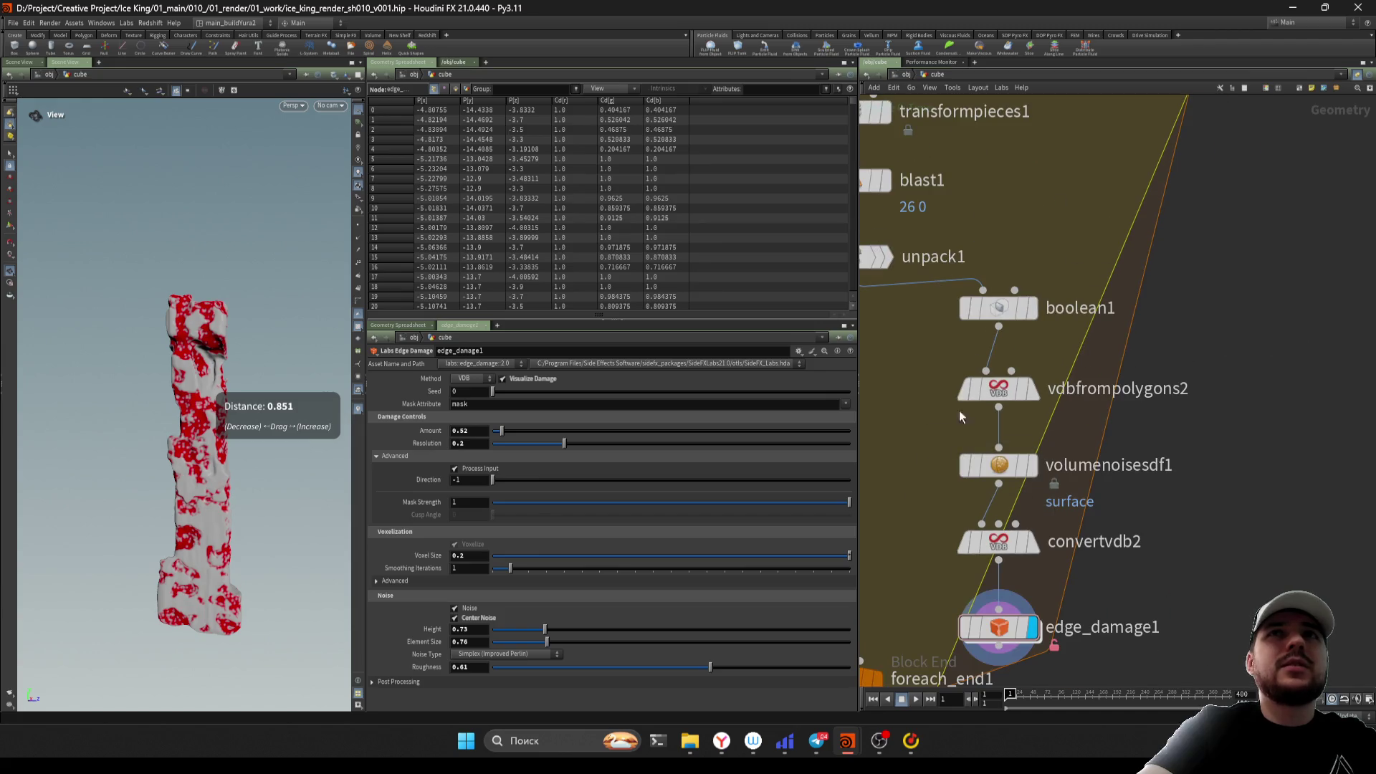
left_click(999, 391)
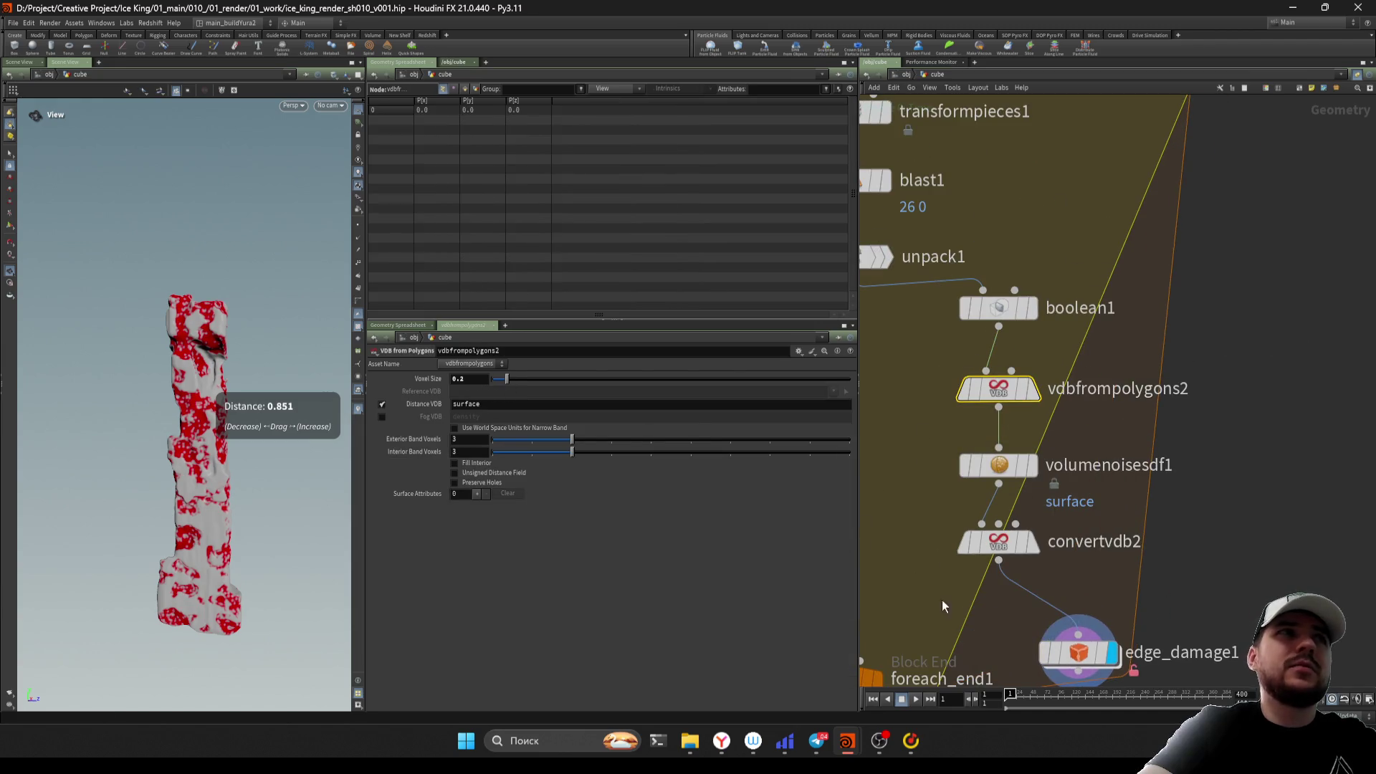
middle_click_drag(942, 600, 914, 444)
left_click(953, 471)
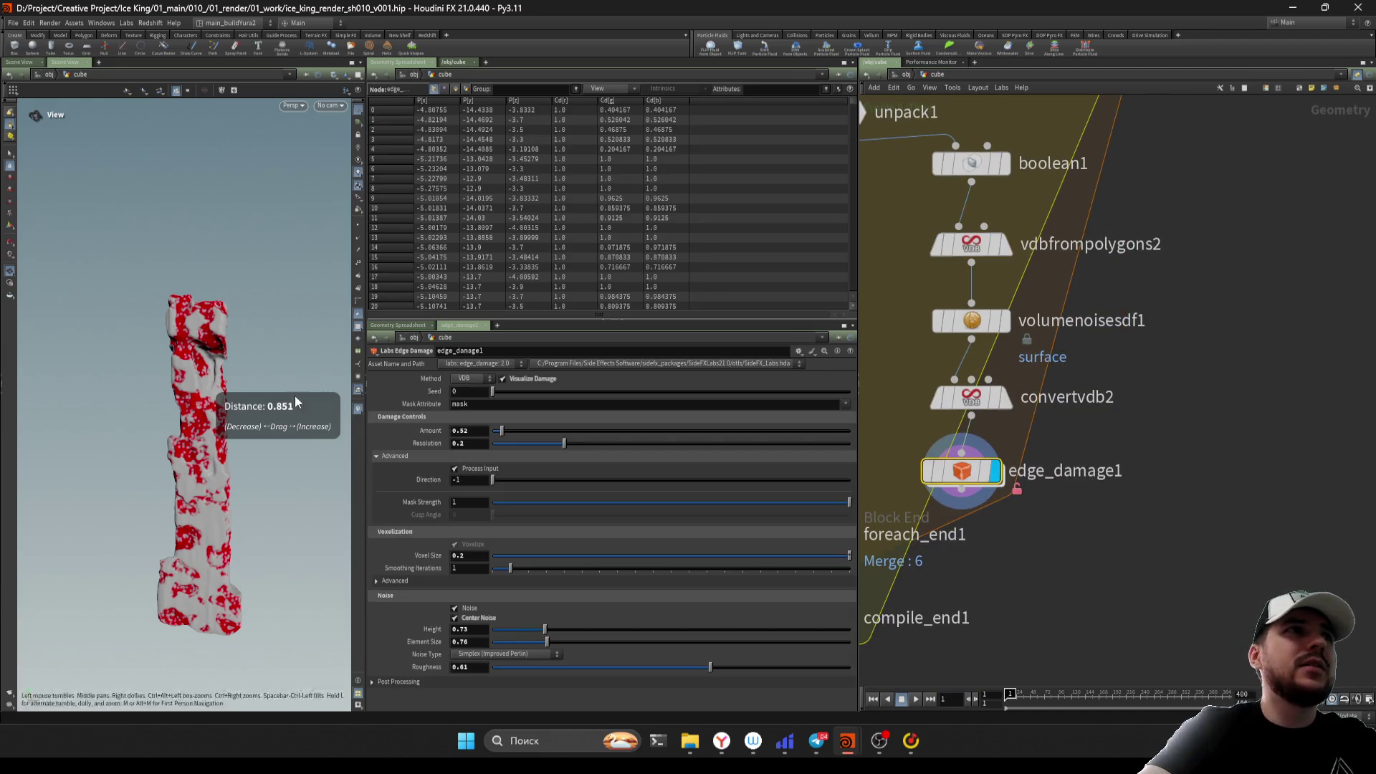
left_click(516, 380)
left_click_drag(254, 345, 262, 341)
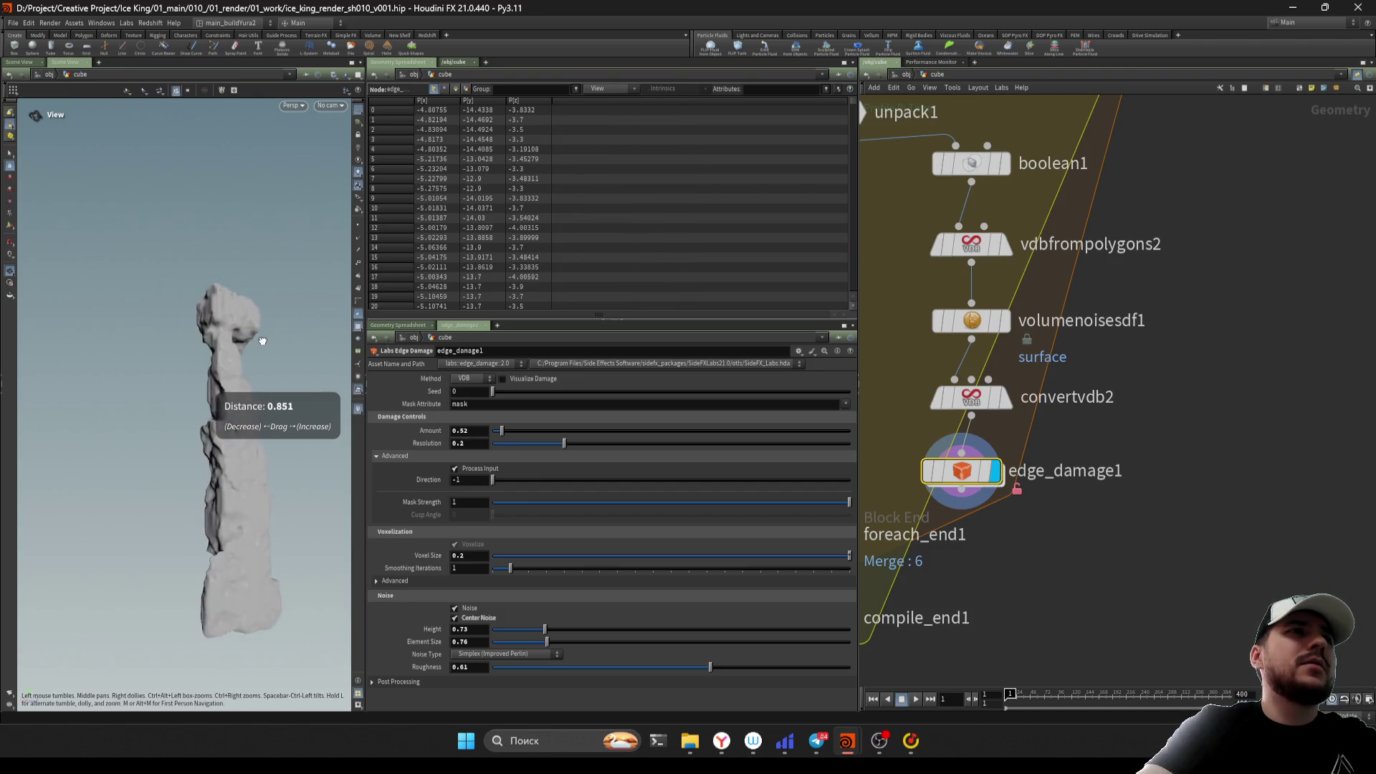
mouse_move(240, 557)
left_mouse_down()
mouse_move(297, 574)
mouse_move(387, 531)
mouse_move(233, 528)
mouse_move(233, 540)
left_mouse_up()
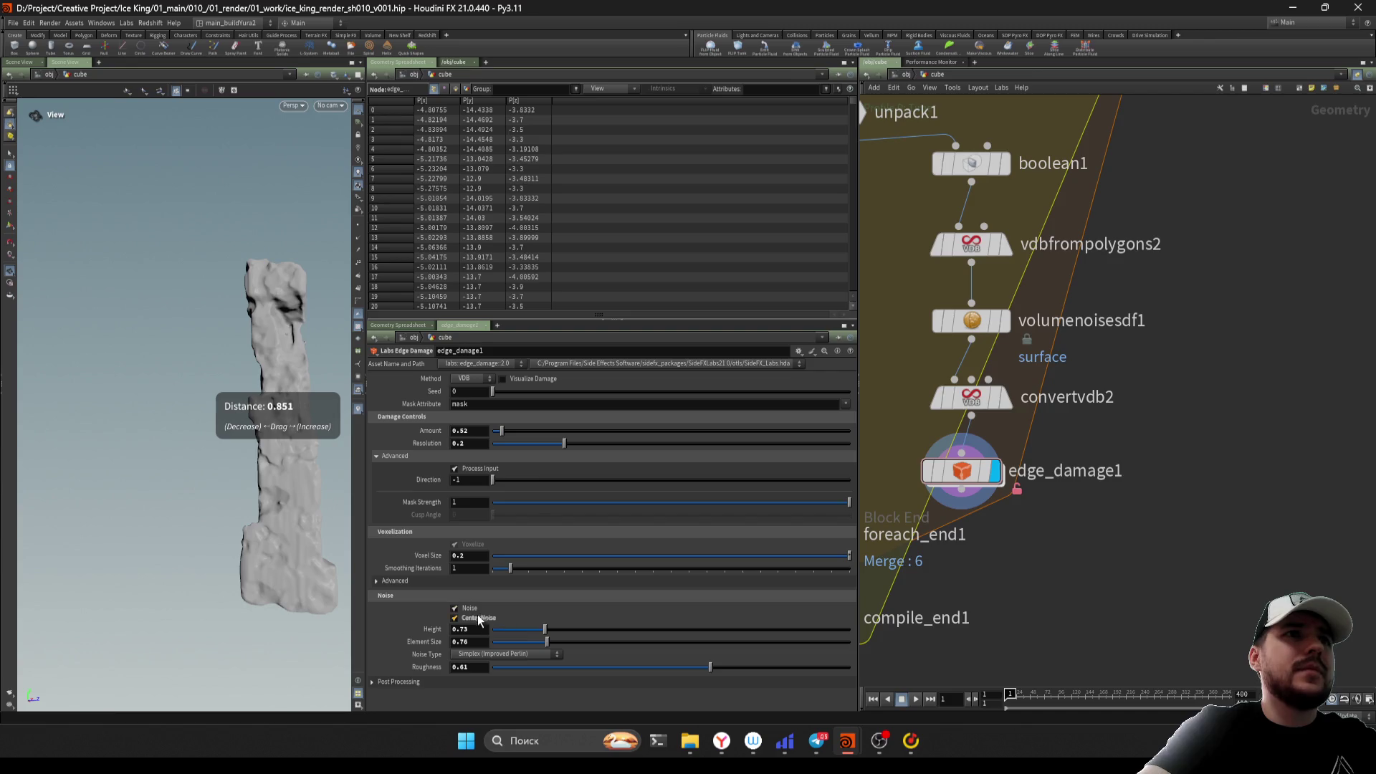
left_click(471, 610)
Turn noise back on, re-enable Visualize Damage, and set Element Size 0.81 and Height 3.47
left_click(471, 610)
left_click_drag(274, 506, 223, 529)
mouse_move(544, 629)
left_mouse_down()
mouse_move(525, 630)
mouse_move(624, 630)
mouse_move(516, 642)
left_mouse_up()
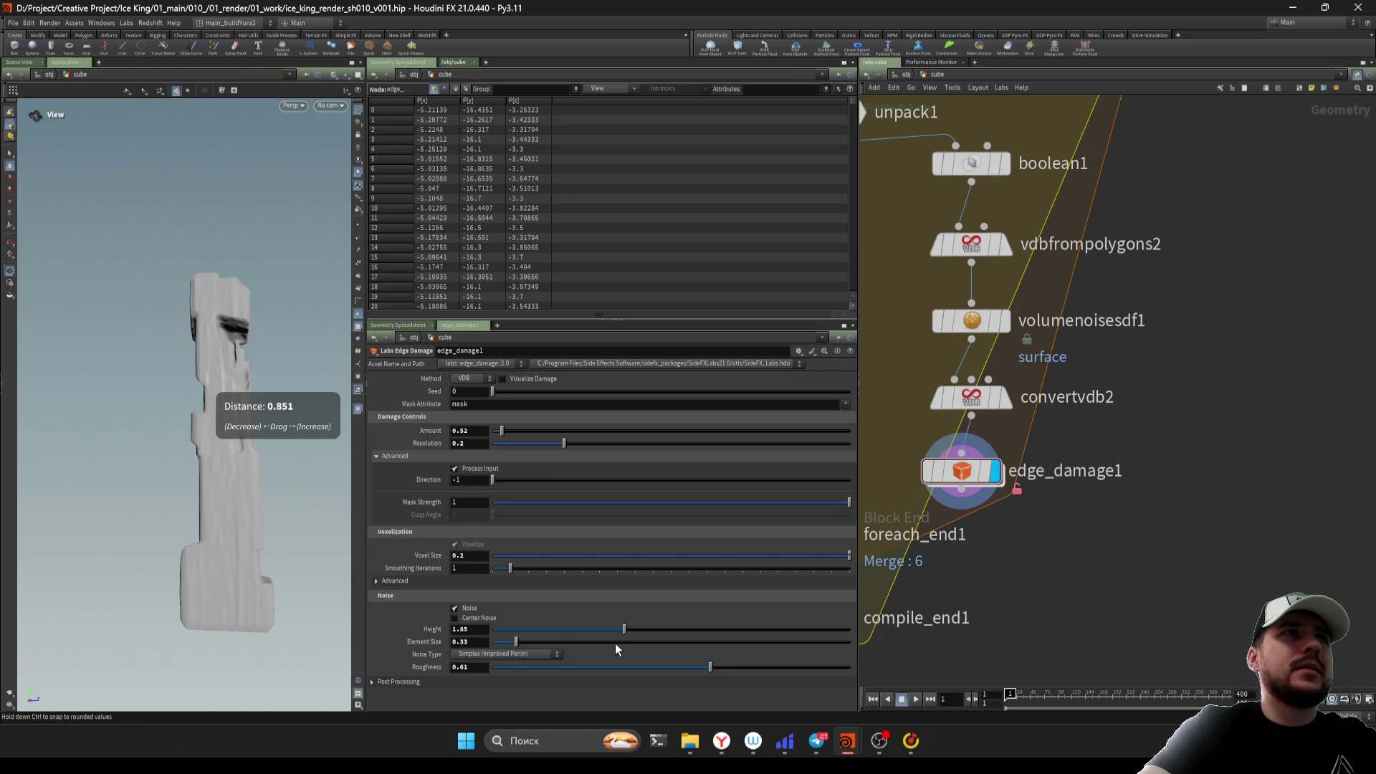
left_click(502, 379)
left_click_drag(163, 324, 215, 351)
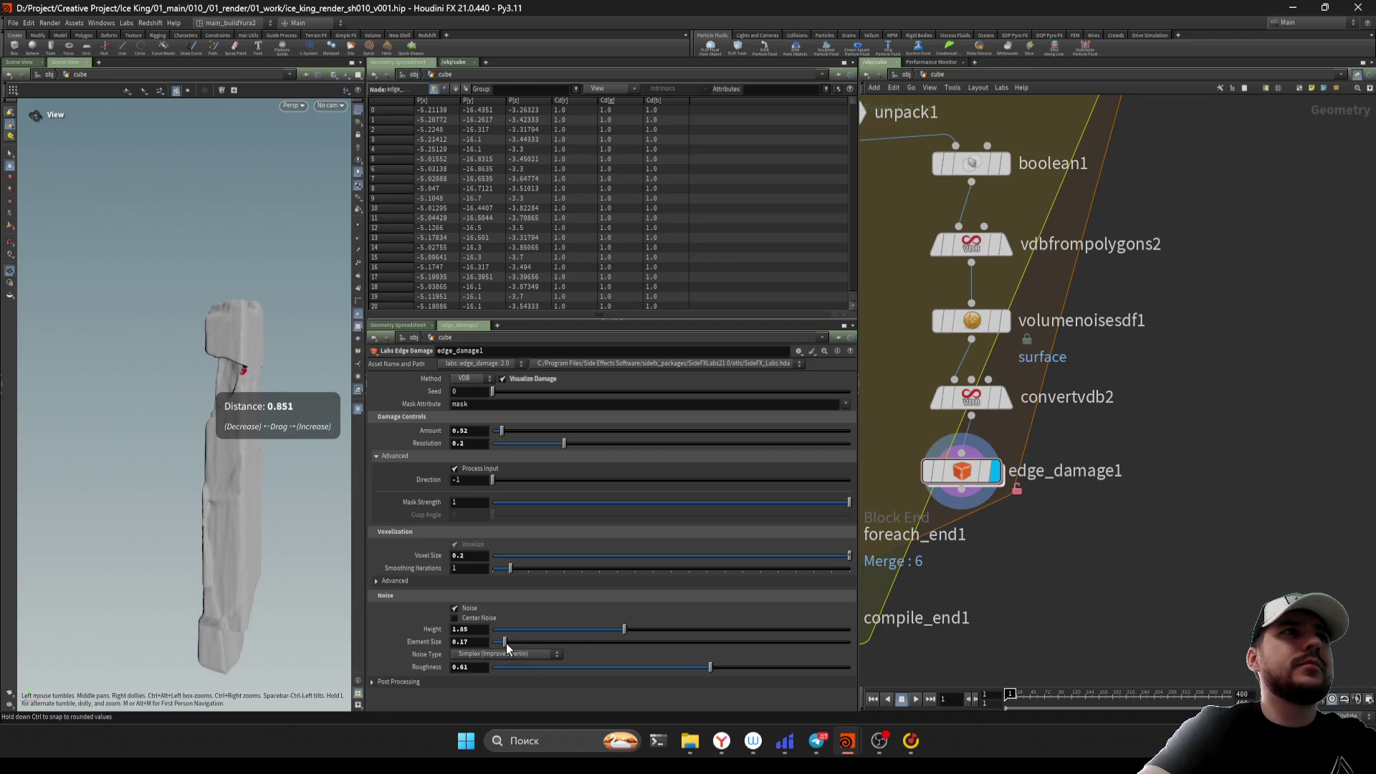
left_click_drag(507, 648, 551, 654)
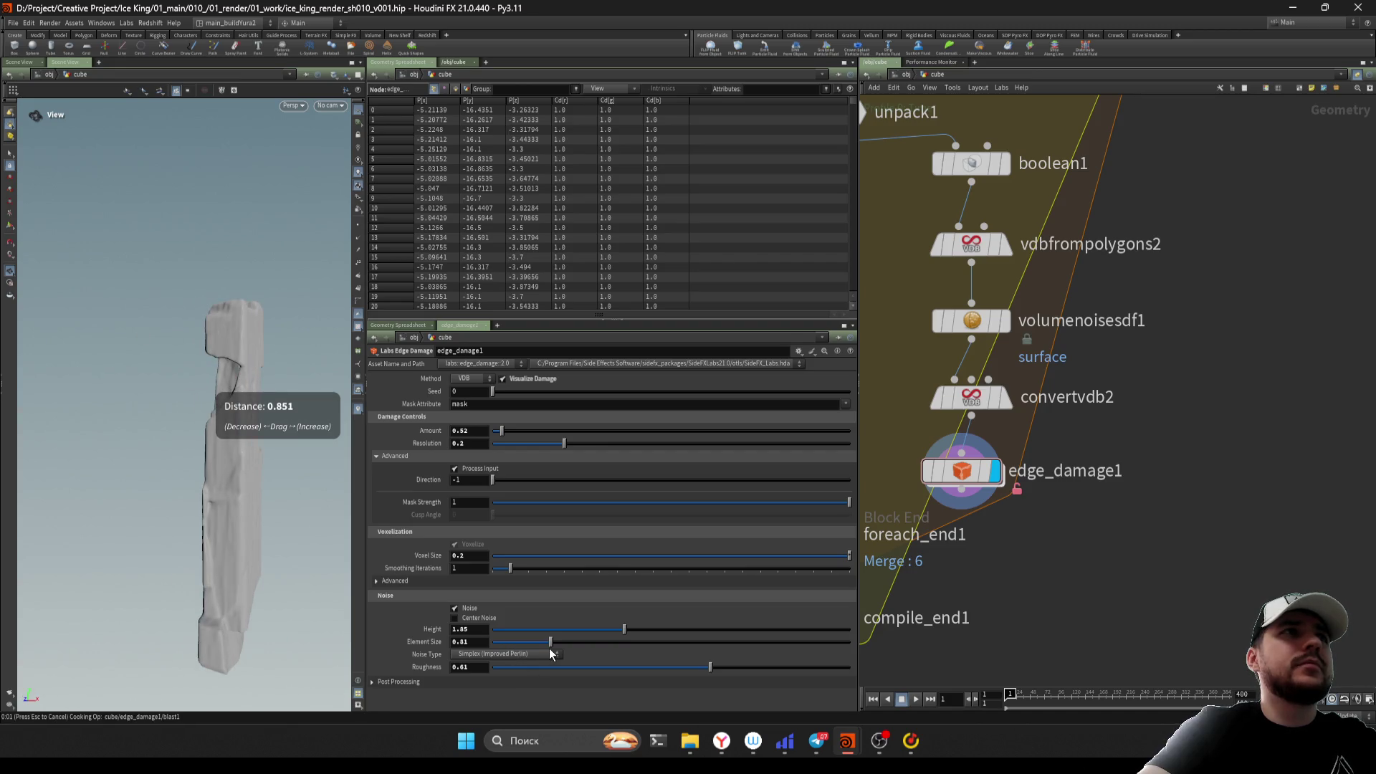
left_click_drag(625, 630, 742, 631)
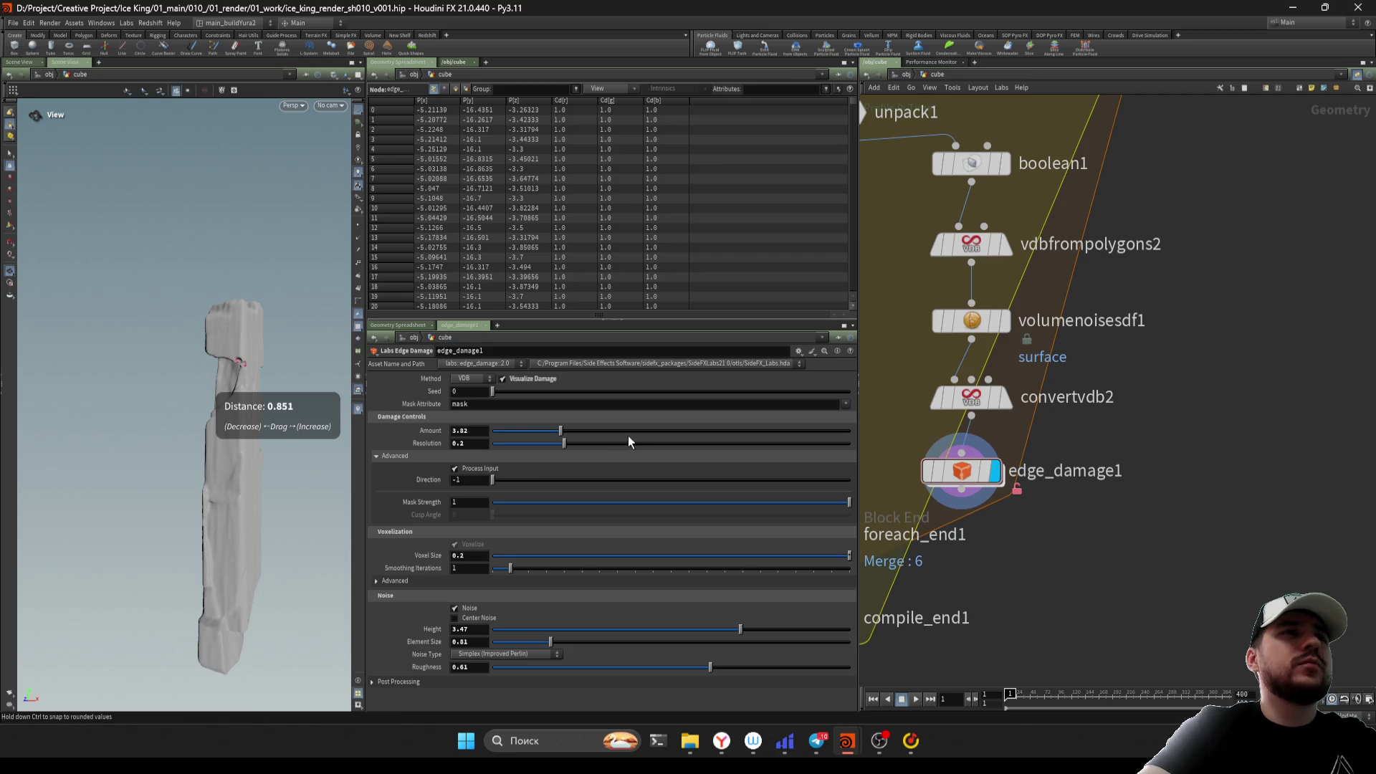
Set the damage Amount to 0.05, then push it to the maximum of 20
left_click(505, 431)
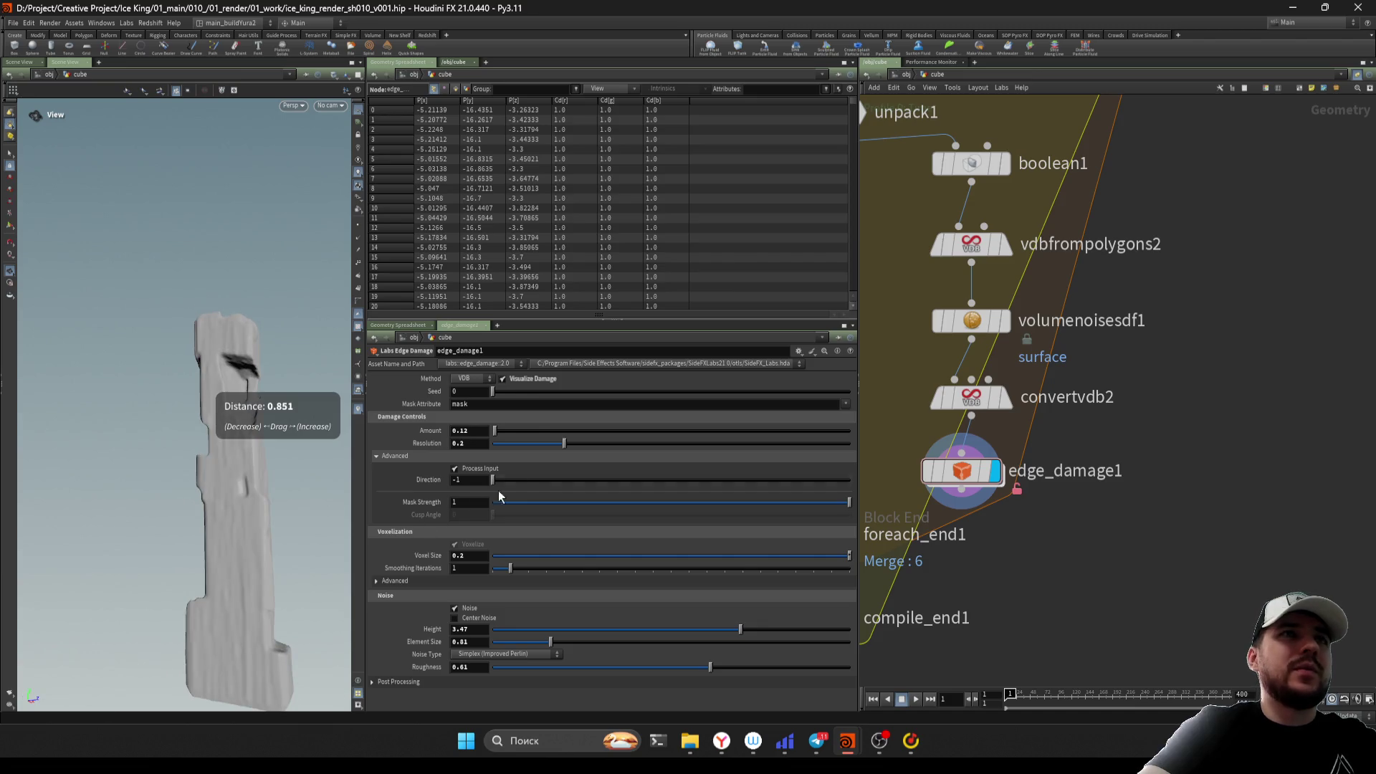
type("05")
key("Return")
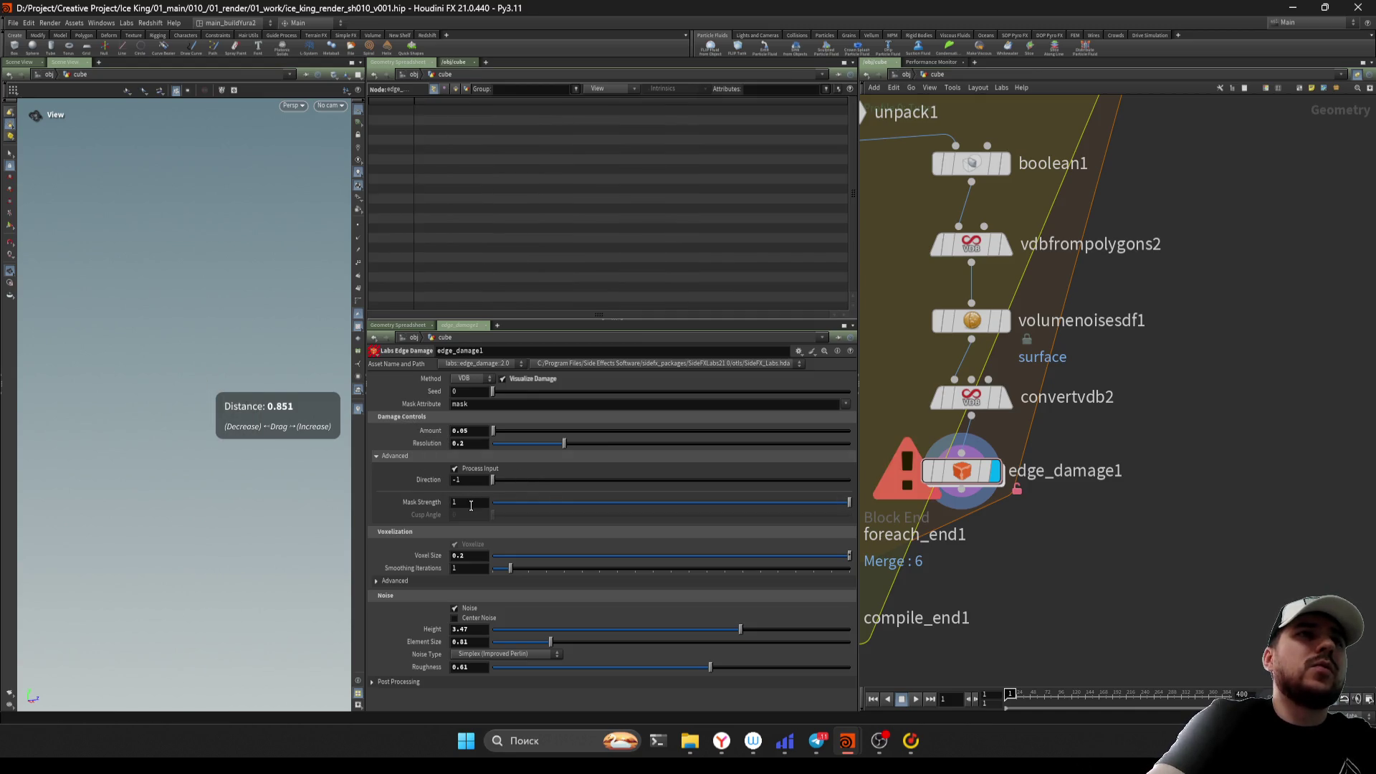
left_click(849, 430)
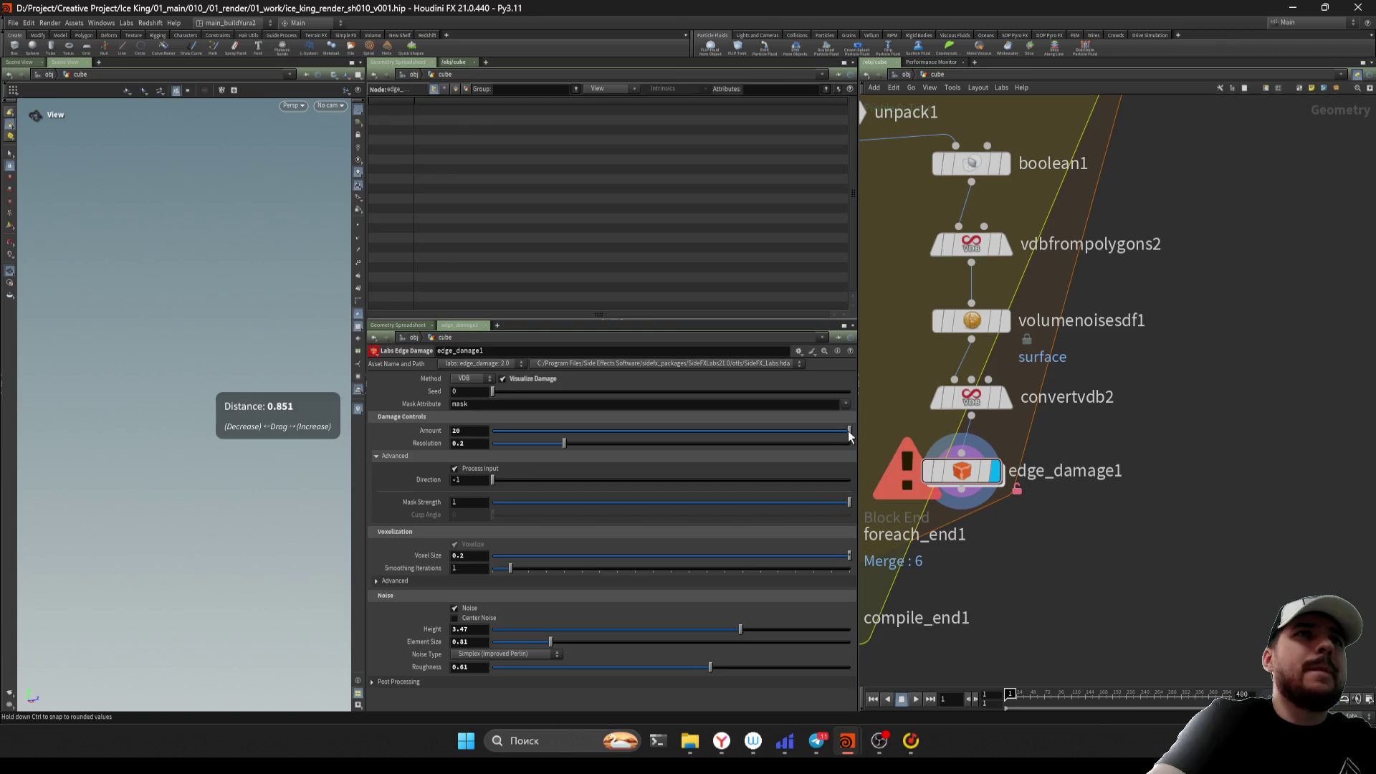
Ease Amount down to 19.92, inspect the red damage patches up close, and re-enable Center Noise
left_click_drag(848, 432, 847, 432)
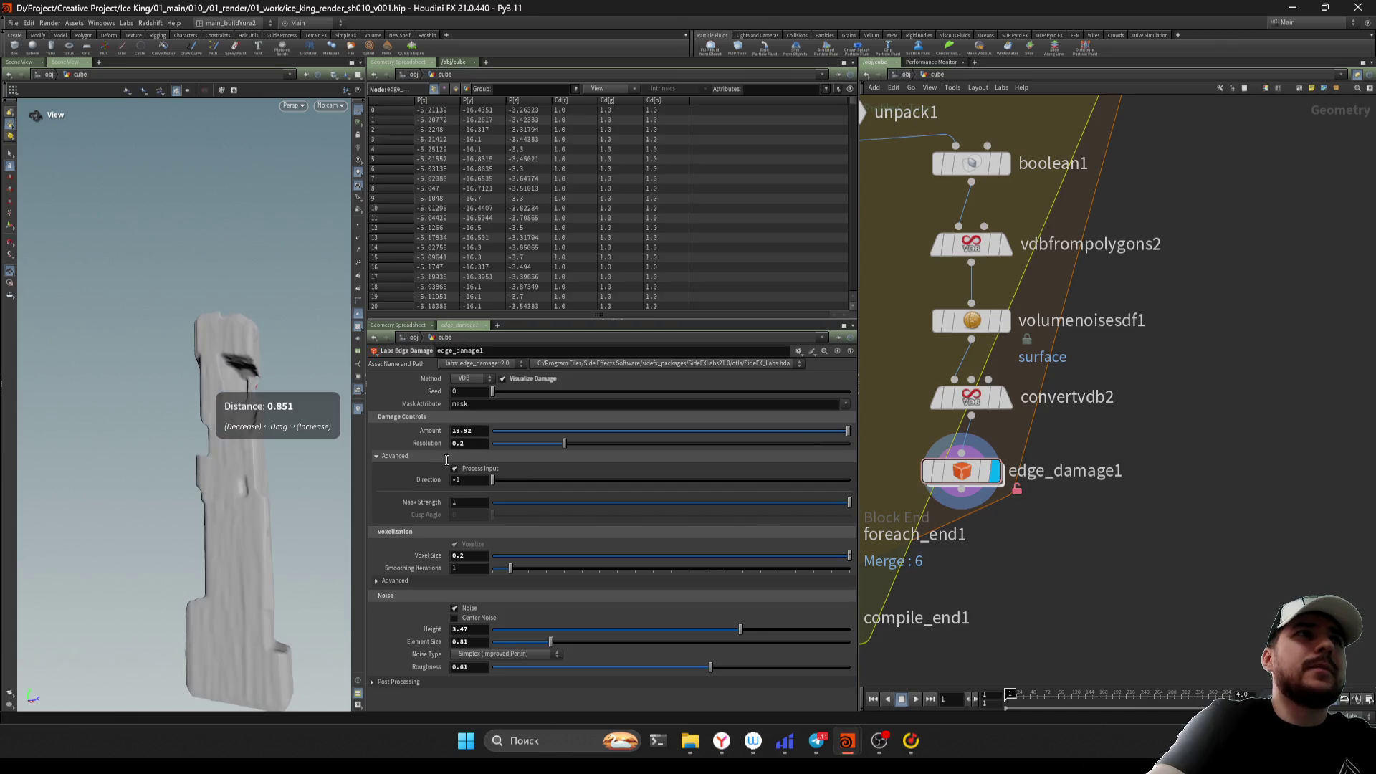
mouse_move(256, 509)
left_mouse_down()
mouse_move(184, 470)
mouse_move(326, 491)
mouse_move(165, 516)
mouse_move(107, 574)
mouse_move(194, 562)
mouse_move(108, 596)
mouse_move(144, 577)
left_mouse_up()
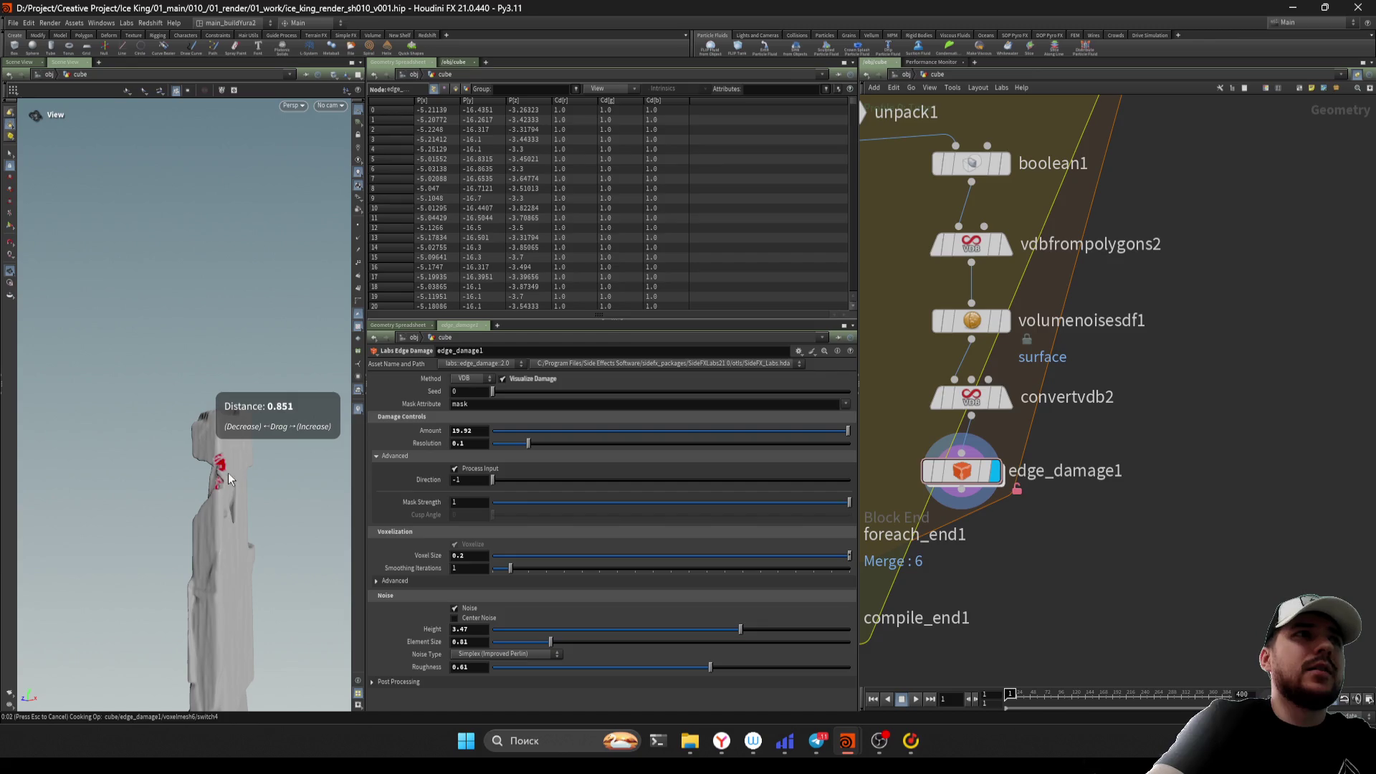
mouse_move(238, 518)
left_mouse_down()
mouse_move(254, 465)
mouse_move(237, 466)
left_mouse_up()
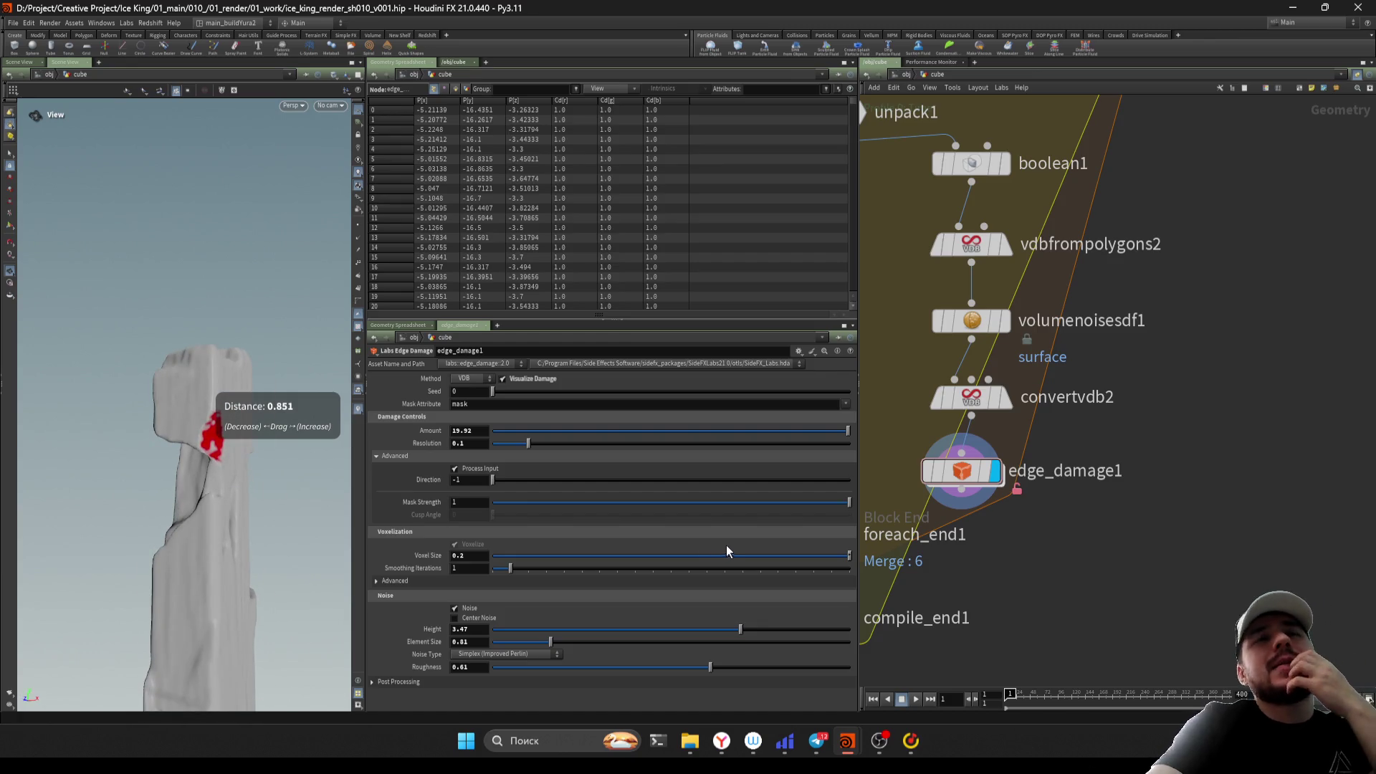
scroll(1068, 577, "down", 2)
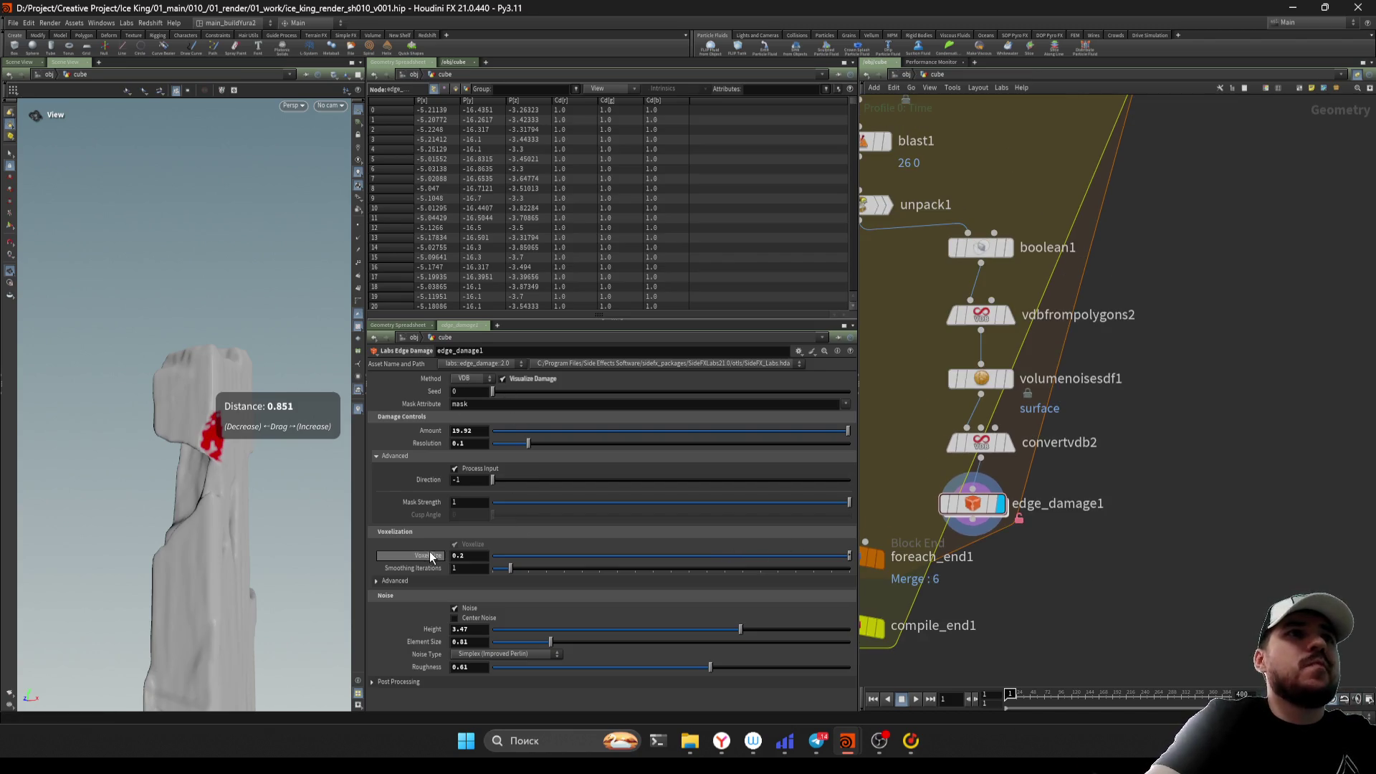
left_click(472, 618)
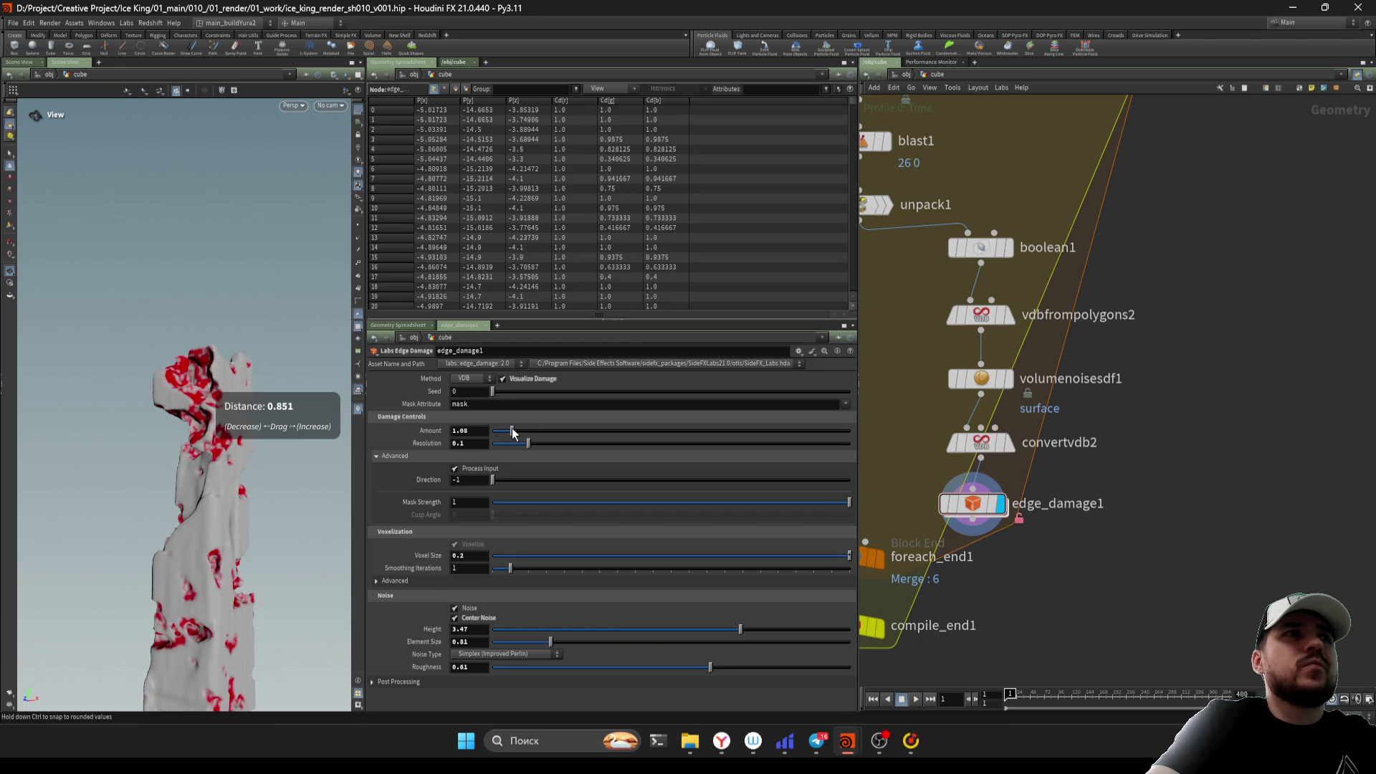
Shrink the noise Element Size and Height, raise Resolution to about 0.66, and turn off Visualize Damage
left_click(504, 643)
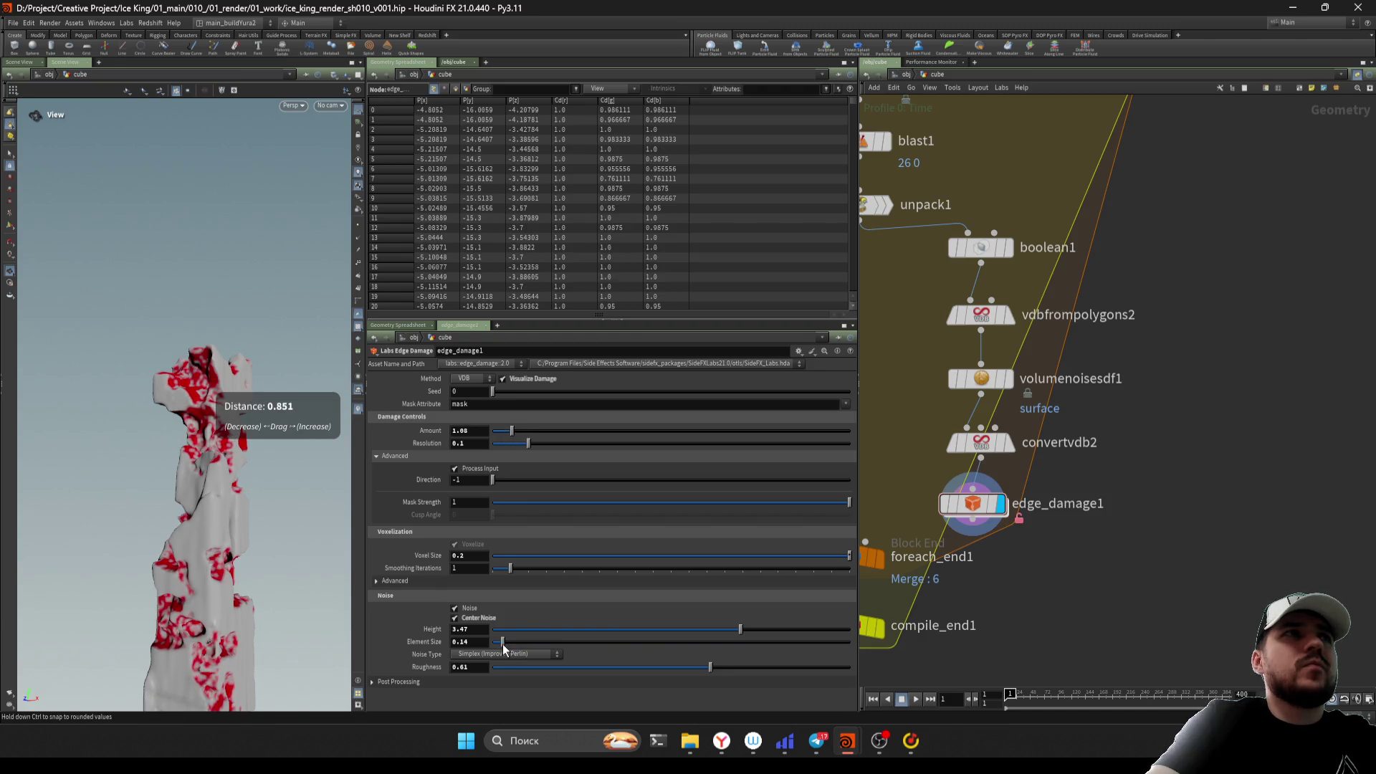
left_click(501, 631)
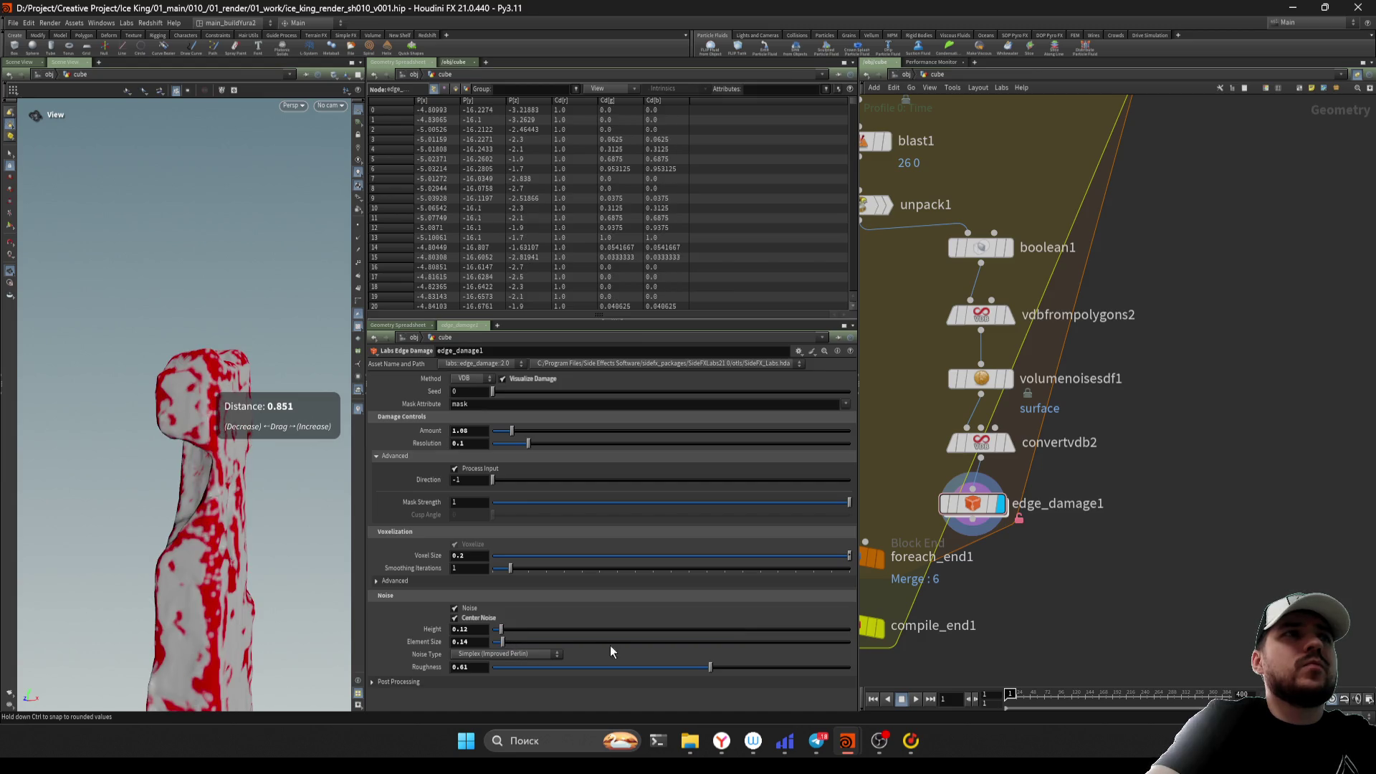
left_click(498, 648)
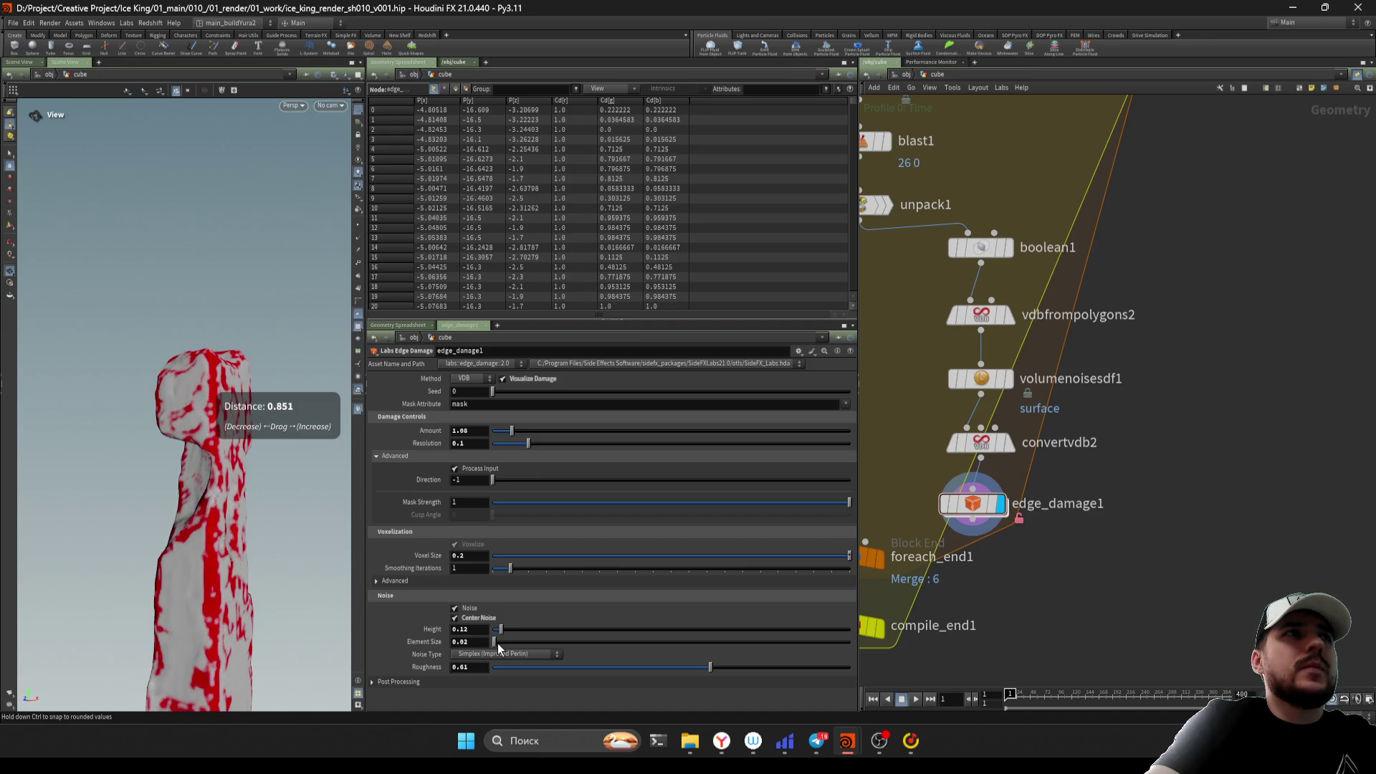
left_click_drag(132, 574, 209, 546)
scroll(210, 546, "up", 3)
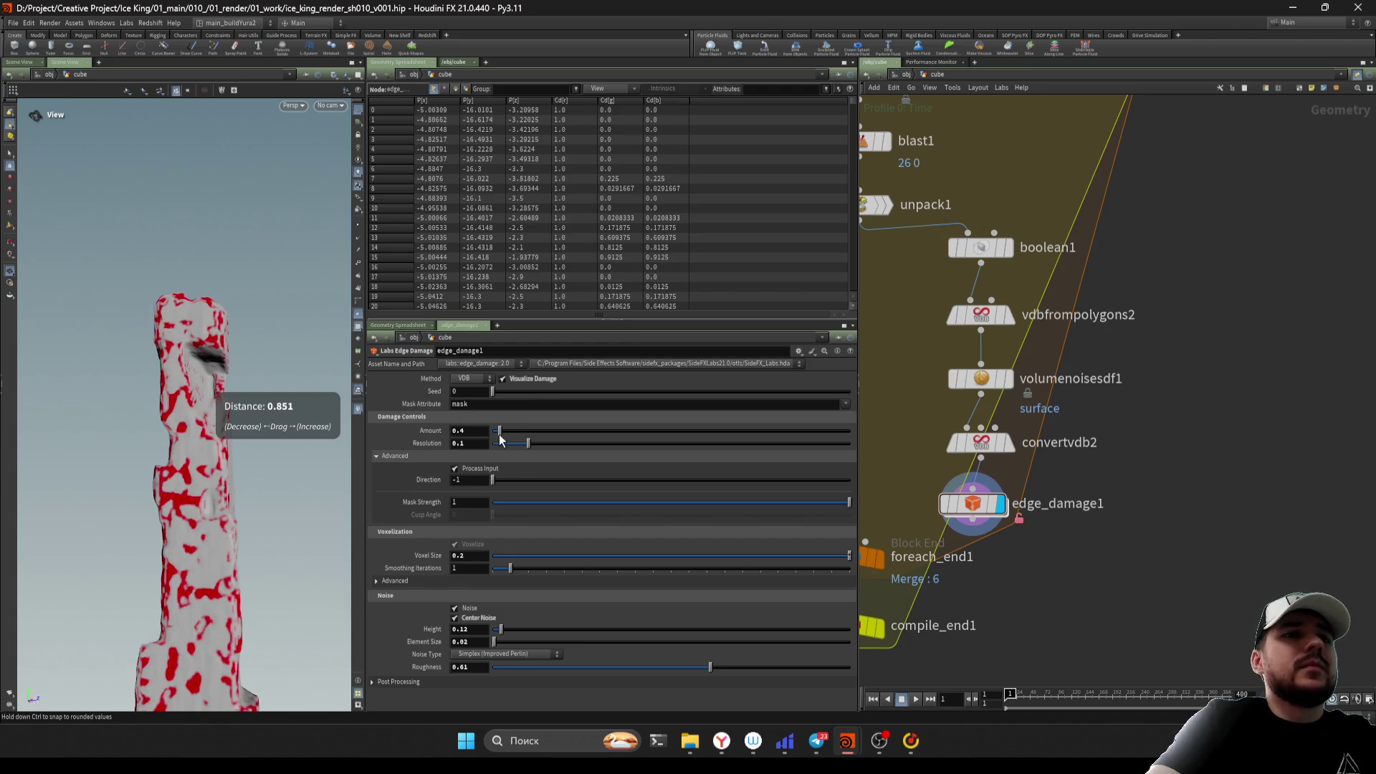
left_click(729, 443)
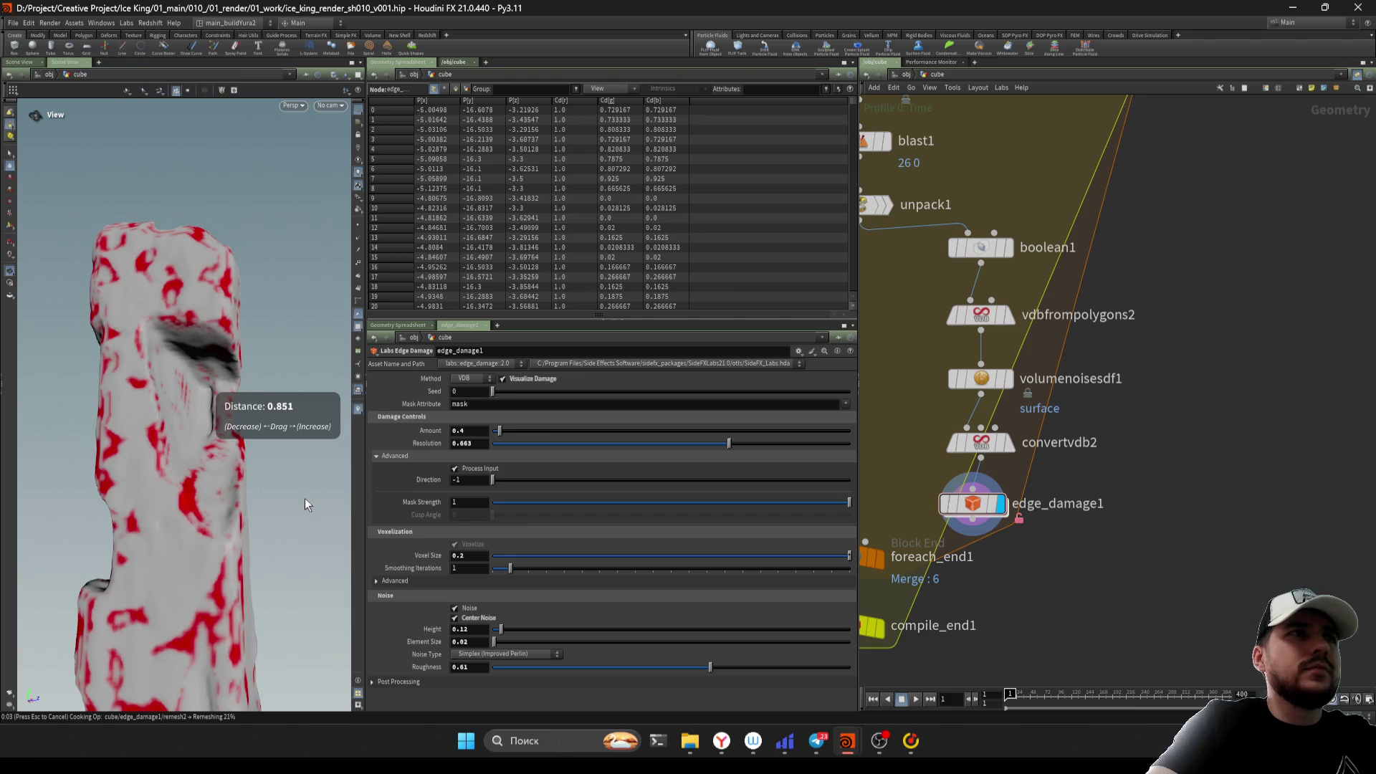
scroll(100, 559, "down", 5)
mouse_move(120, 603)
left_mouse_down()
mouse_move(230, 522)
mouse_move(226, 576)
mouse_move(284, 544)
left_mouse_up()
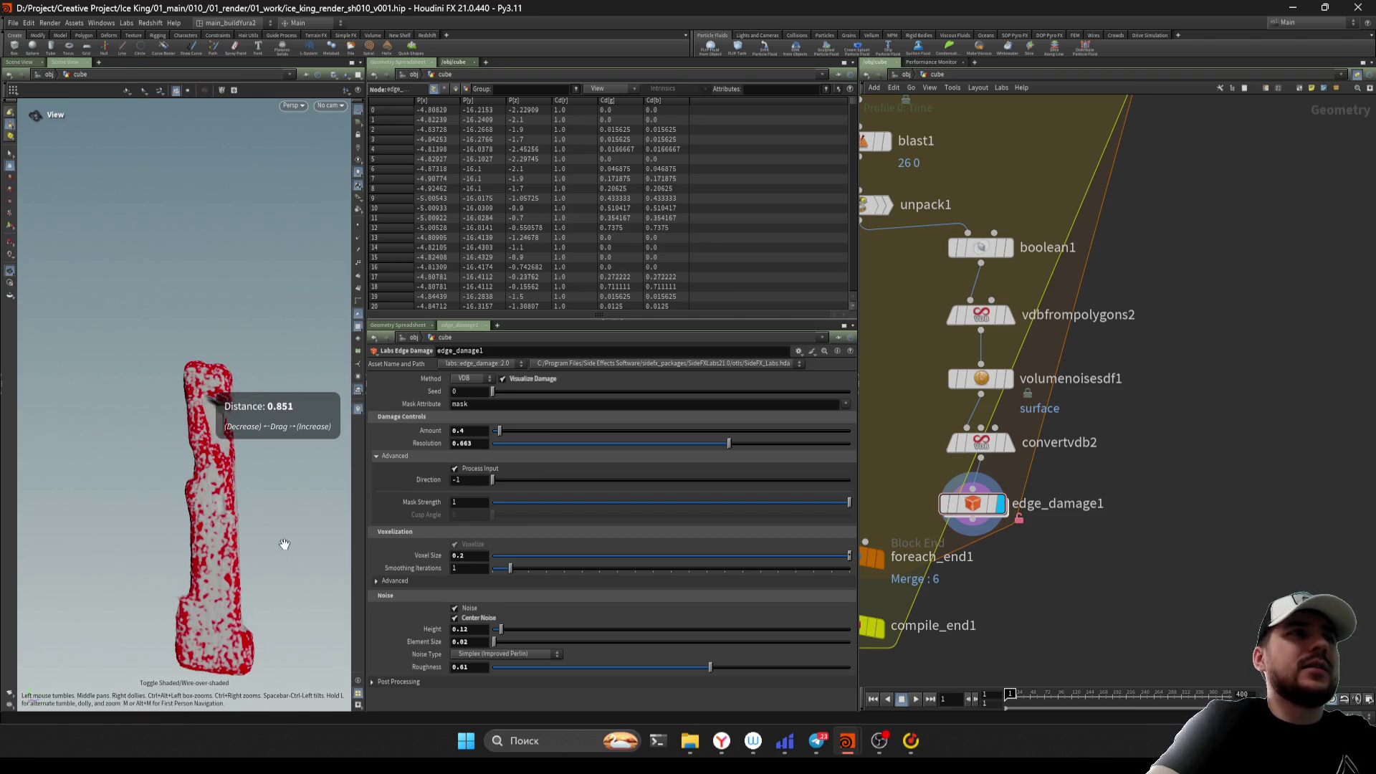
left_click(533, 378)
scroll(1042, 570, "up", 2)
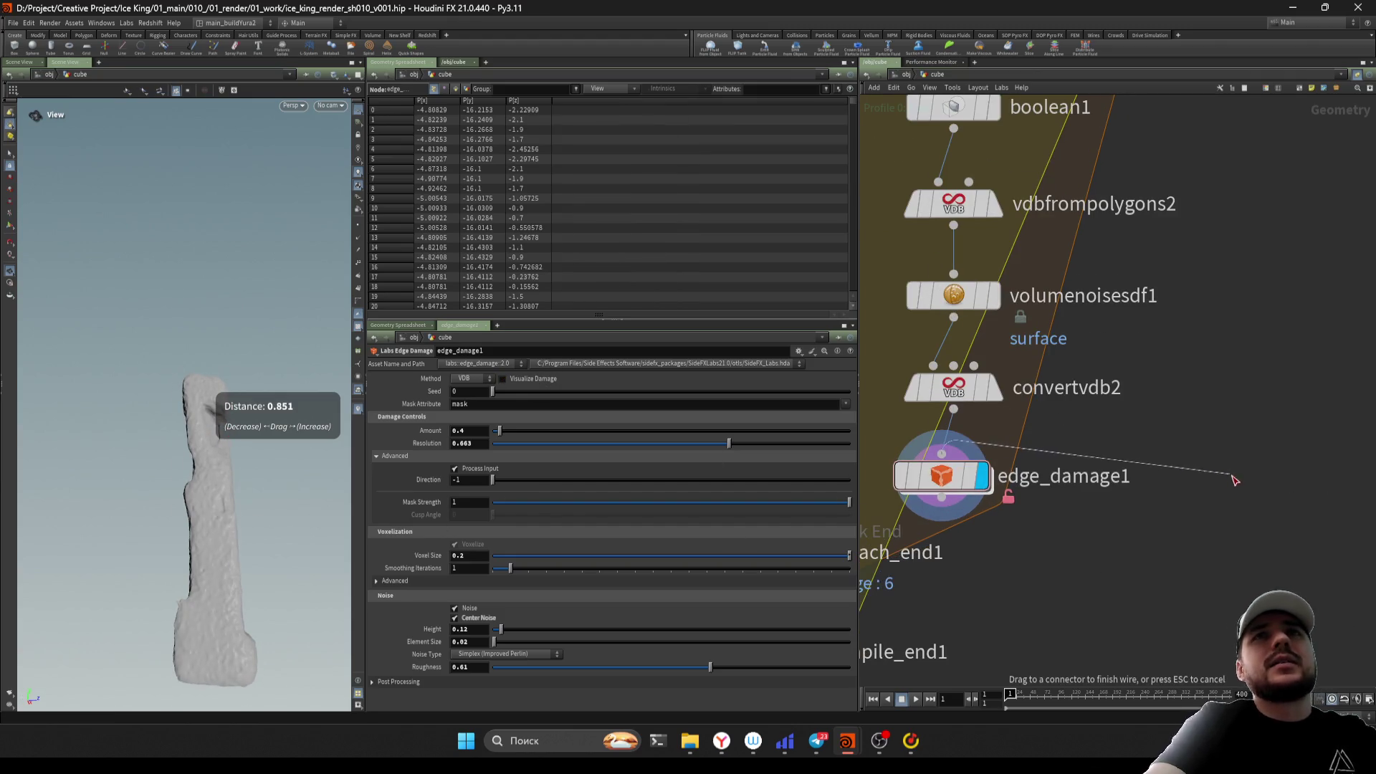
Move edge_damage1 out of the chain and wire convertvdb2 straight into foreach_end1
left_click_drag(946, 476, 1132, 480)
scroll(1132, 480, "down", 3)
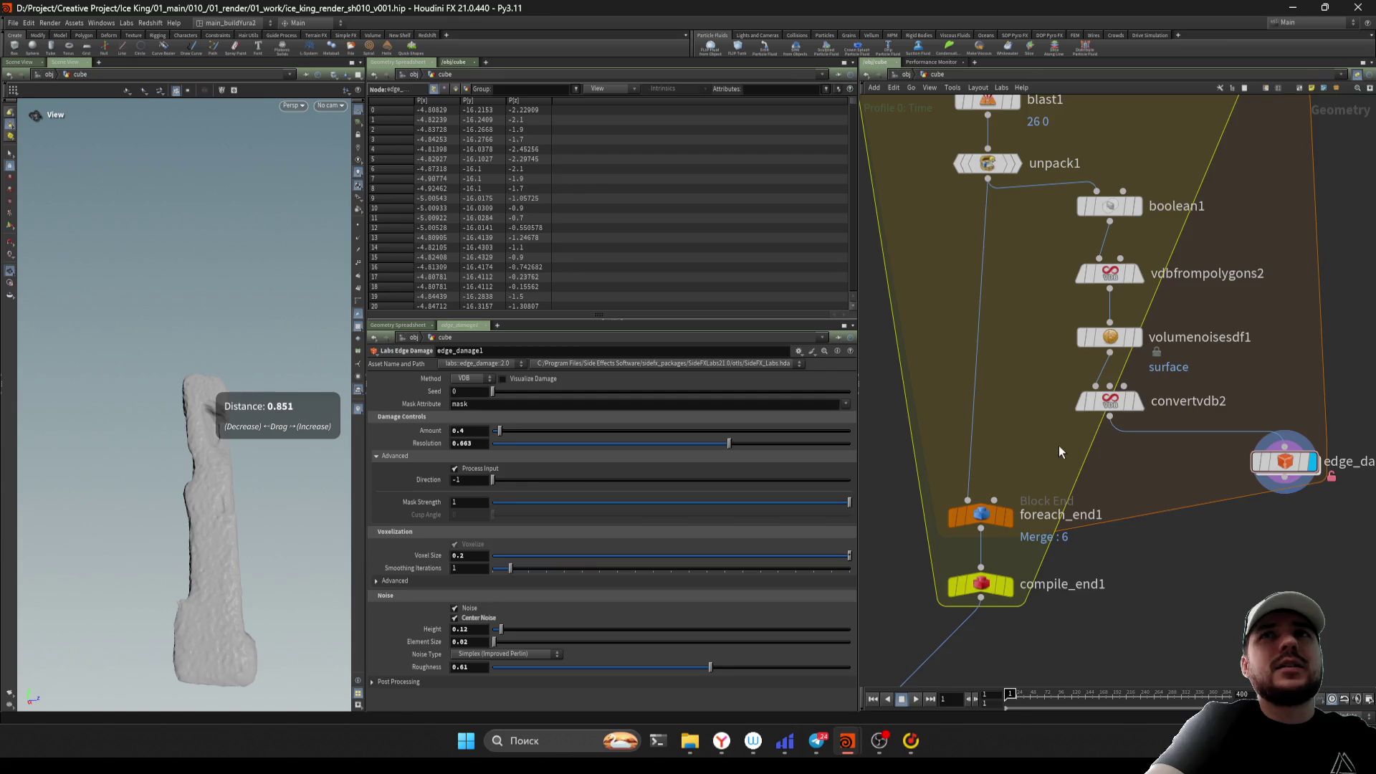
left_click(1097, 405)
left_click_drag(968, 500, 1110, 431)
scroll(1073, 485, "down", 2)
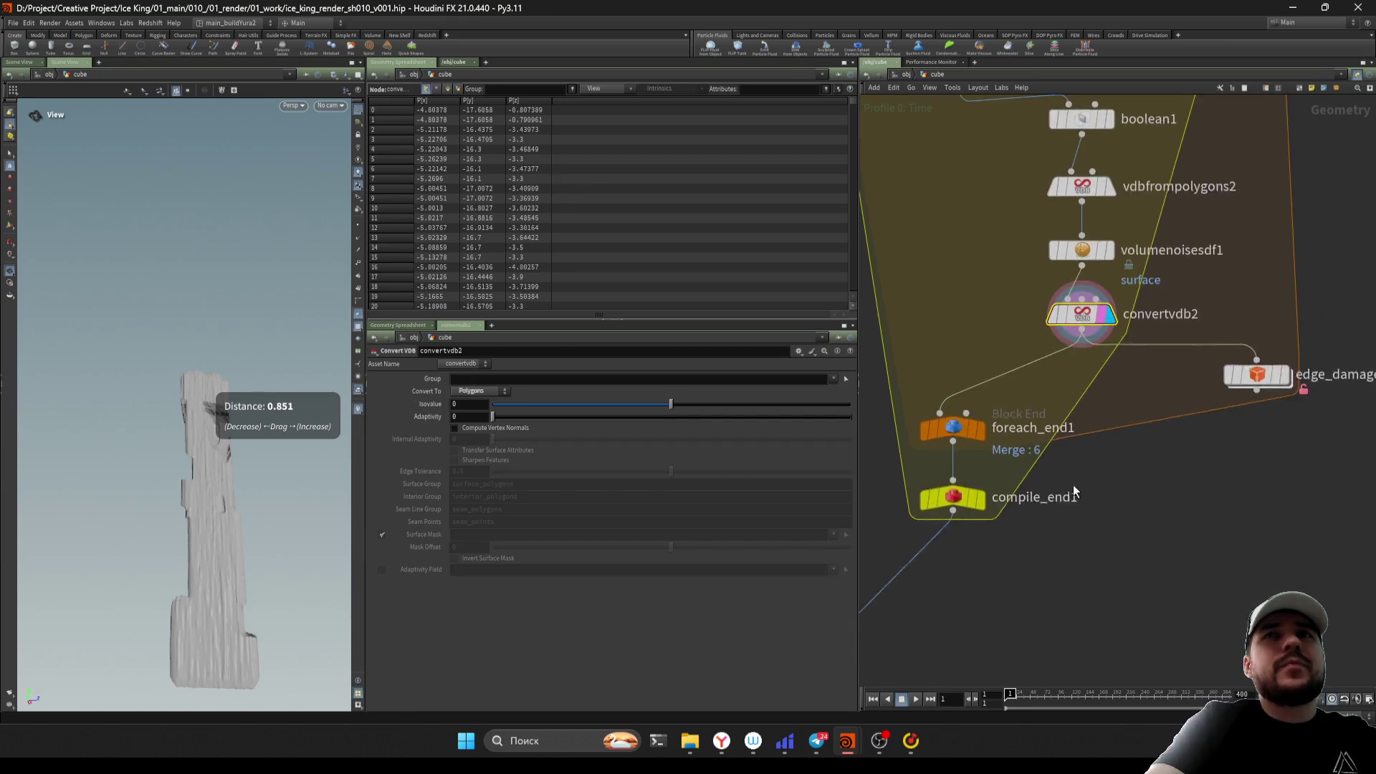
Select compile_end1 to cook the whole loop and rename it to end1
left_click(973, 508)
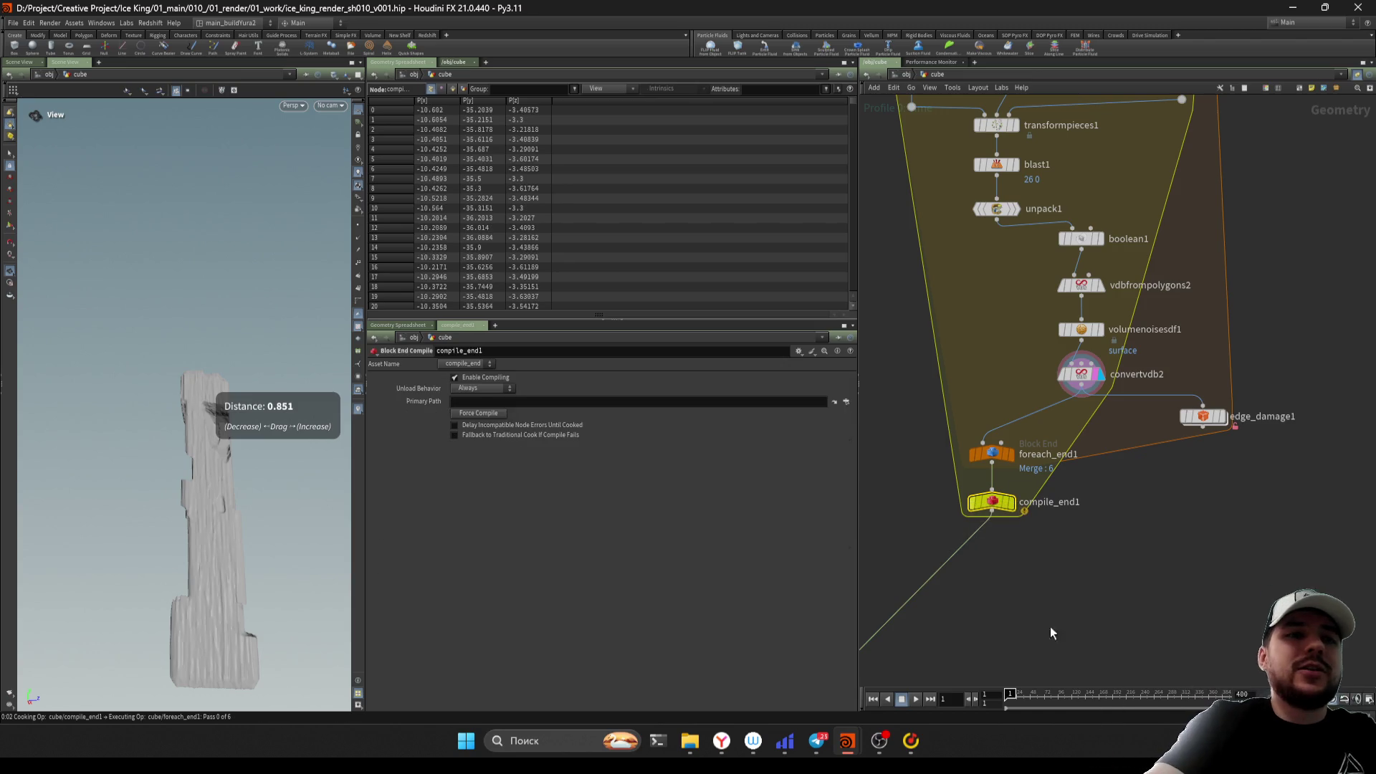
scroll(1017, 570, "down", 3)
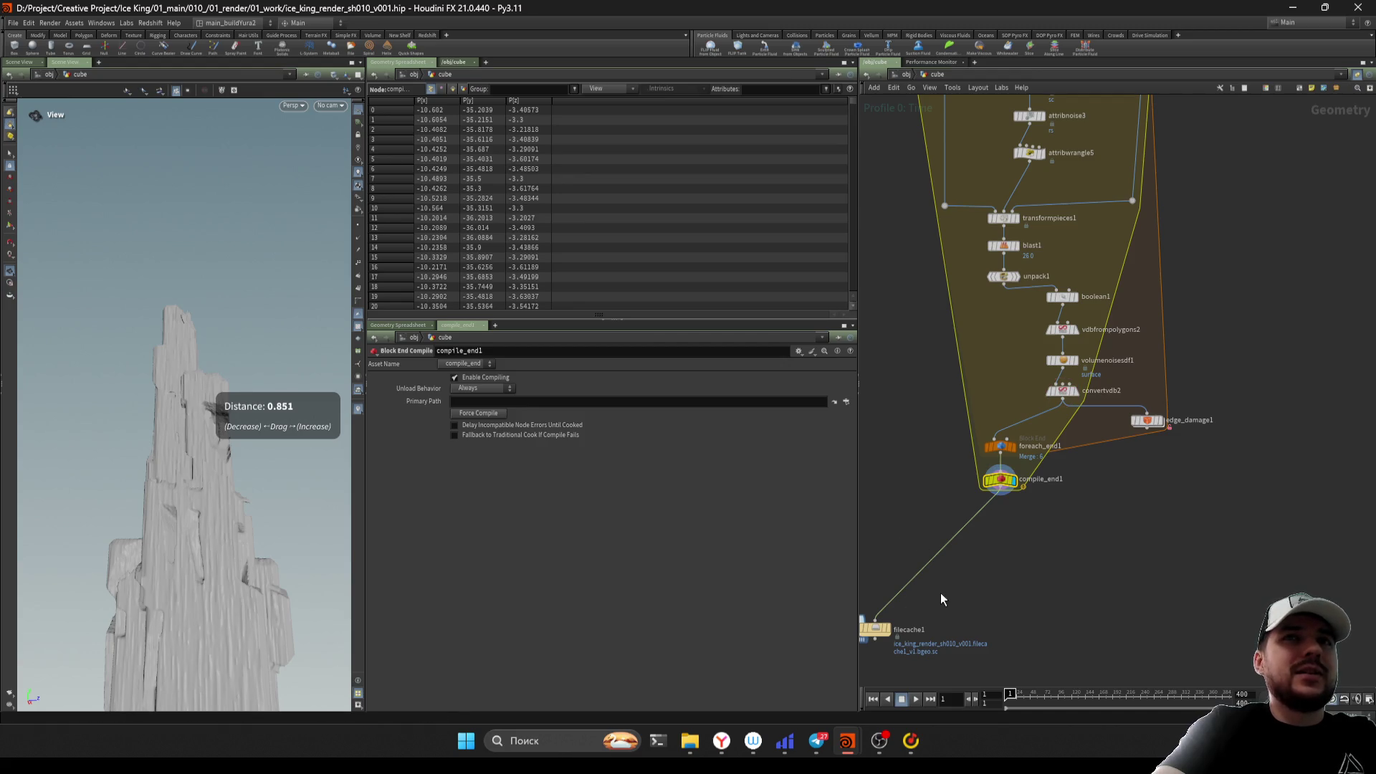
double_click(1010, 487)
type("end1")
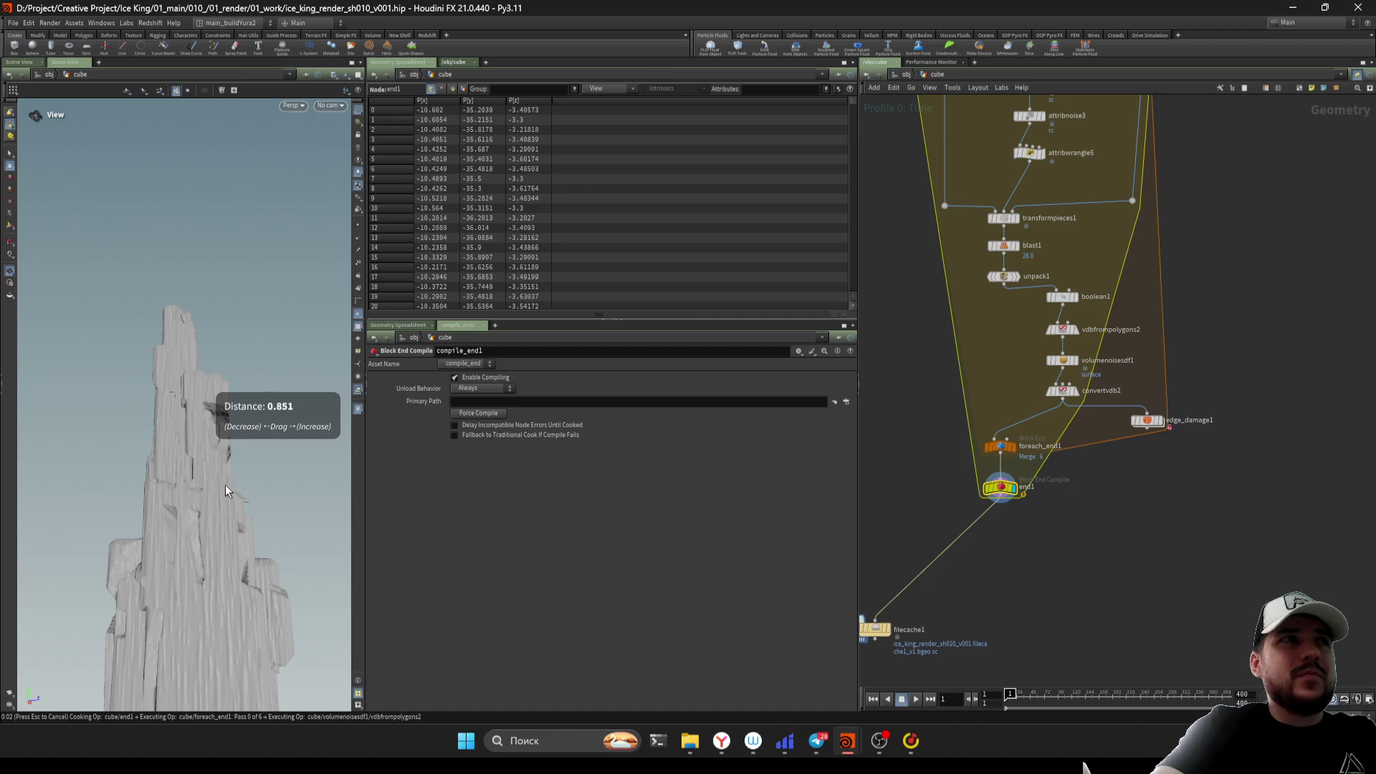
mouse_move(260, 534)
right_mouse_down()
mouse_move(102, 584)
mouse_move(126, 596)
right_mouse_up()
middle_click_drag(880, 580, 1008, 474)
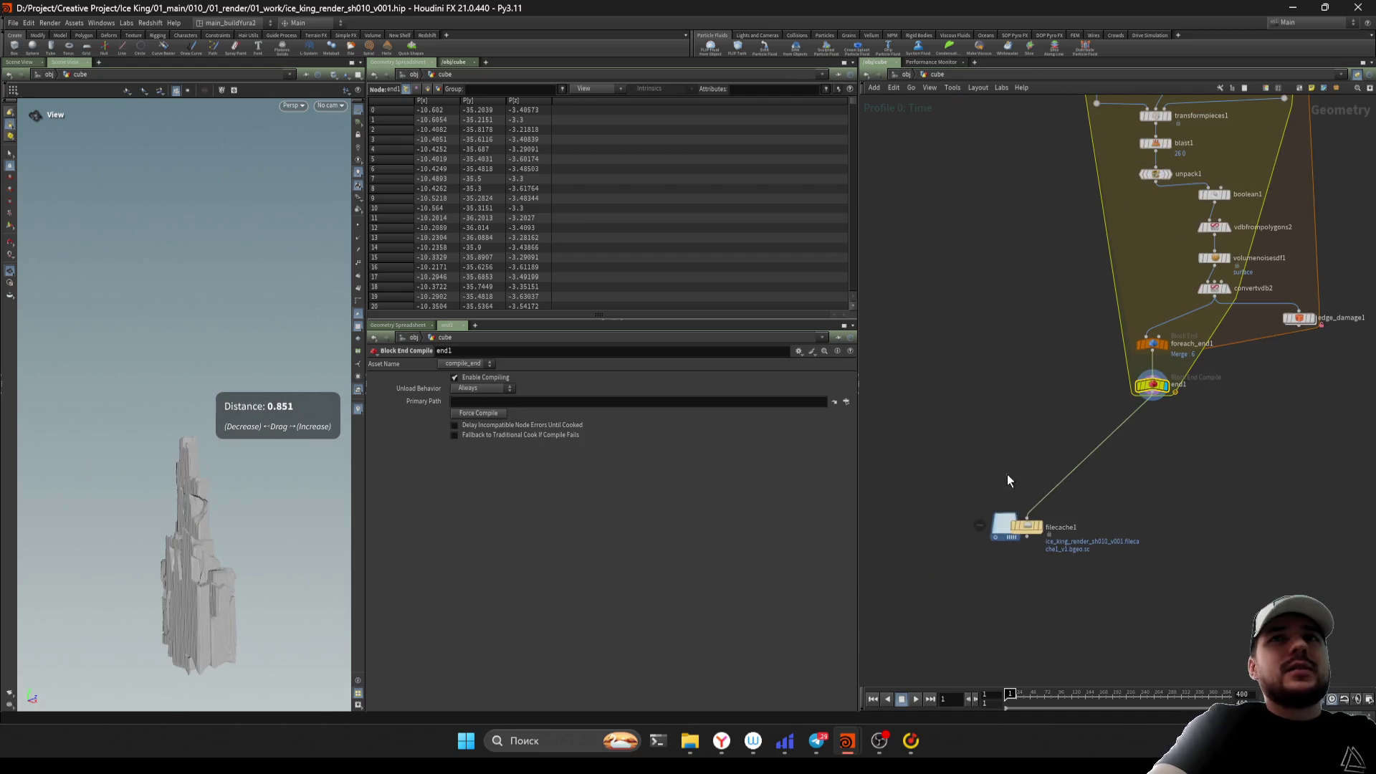
Wire filecache1 under end1 and save ice_king_render_sh010_v001.hip
left_click(1026, 527)
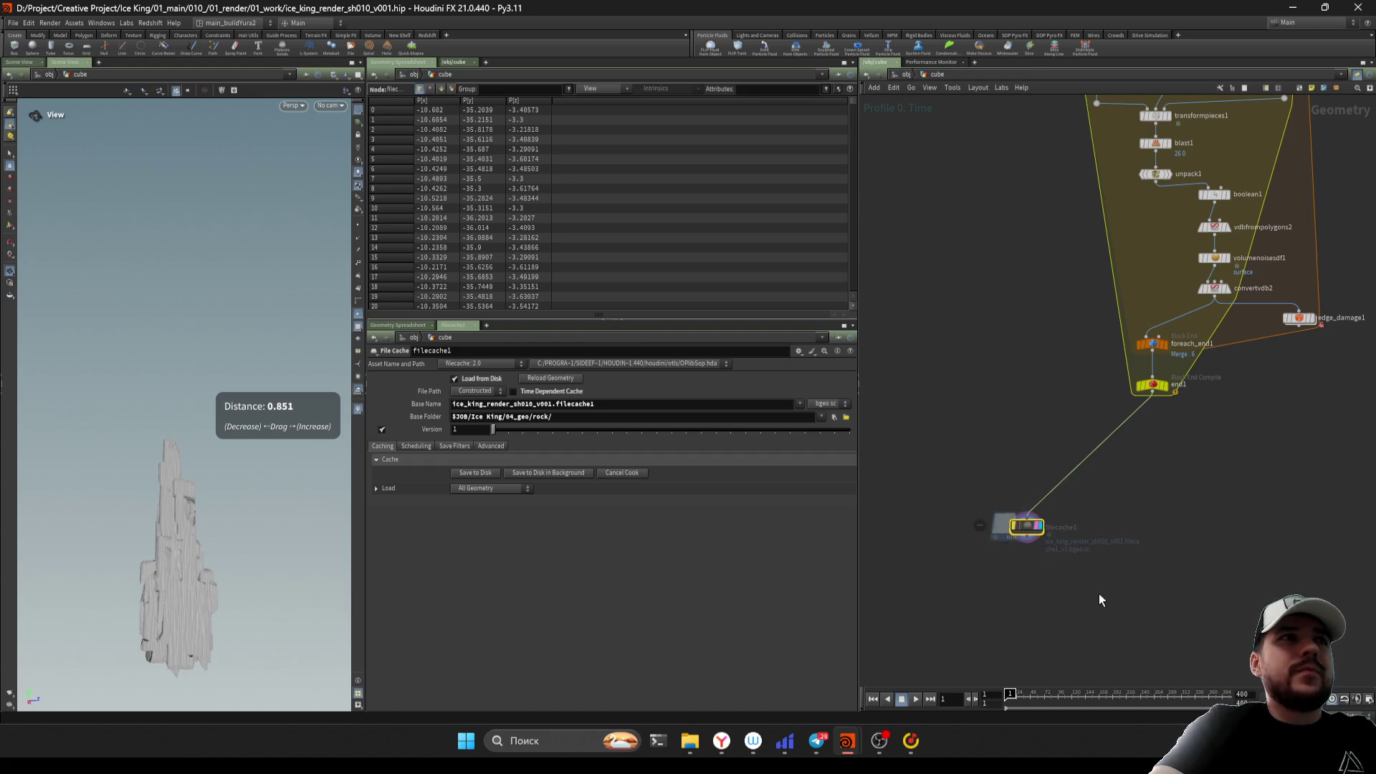
scroll(190, 540, "up", 5)
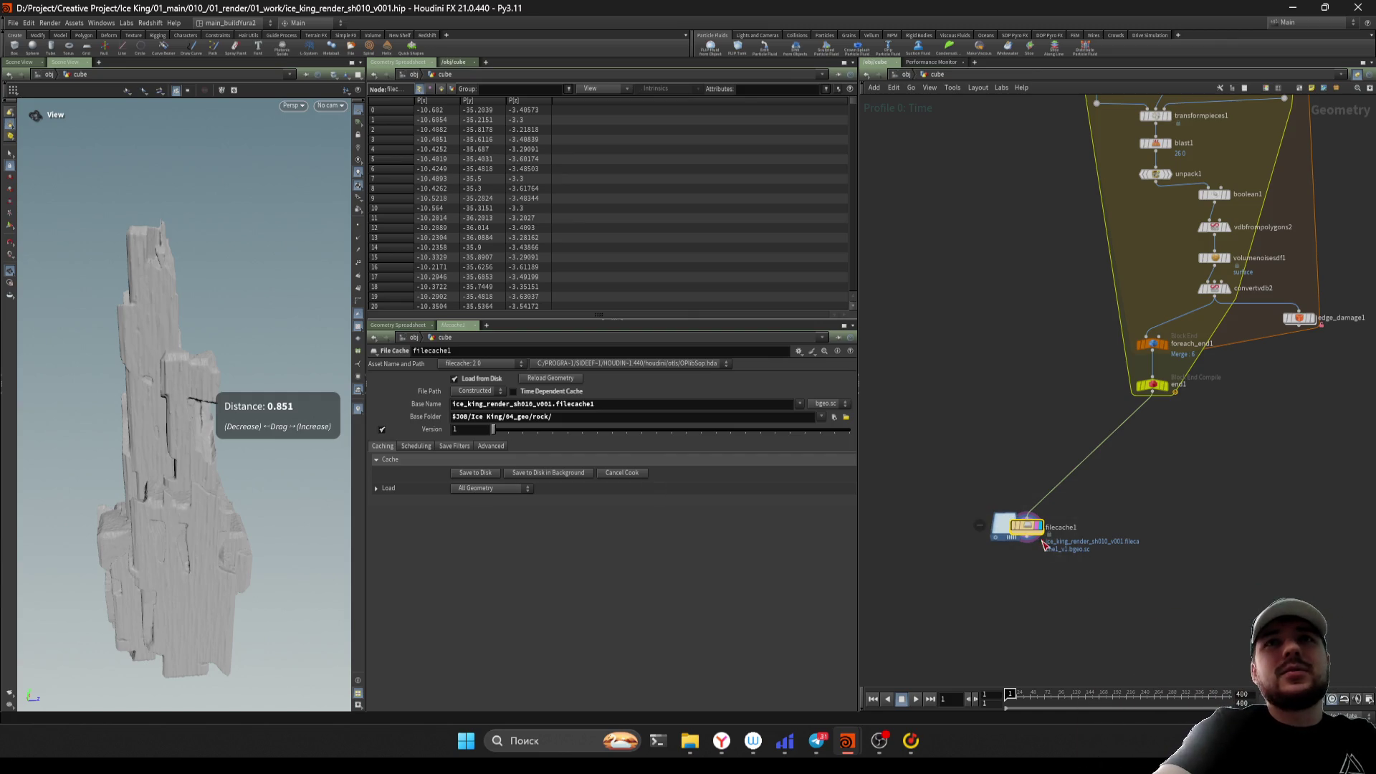
left_click_drag(1034, 534, 1163, 471)
key("ctrl+s")
Select box1 in the neighbouring network to view its parameters
scroll(1203, 586, "down", 6)
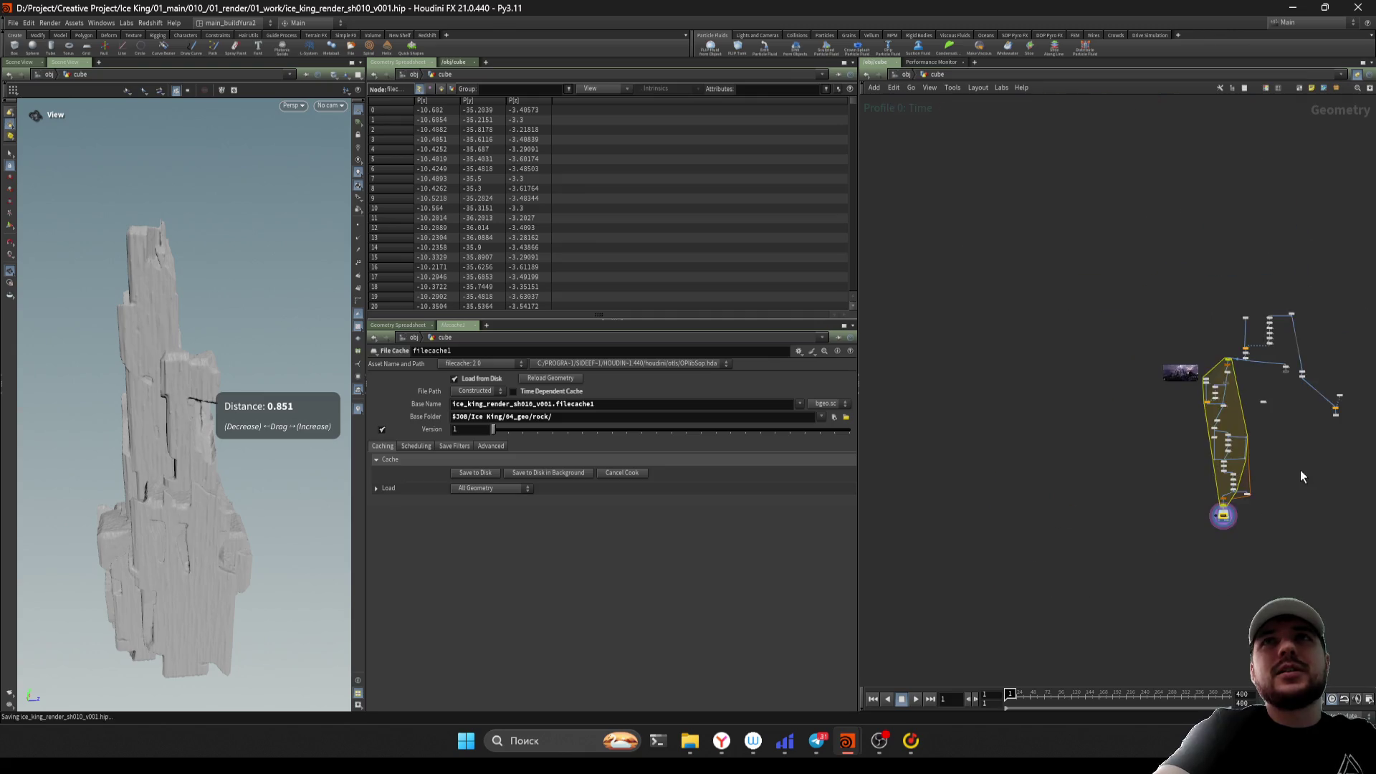
scroll(1068, 552, "up", 5)
left_click_drag(1170, 483, 1108, 358)
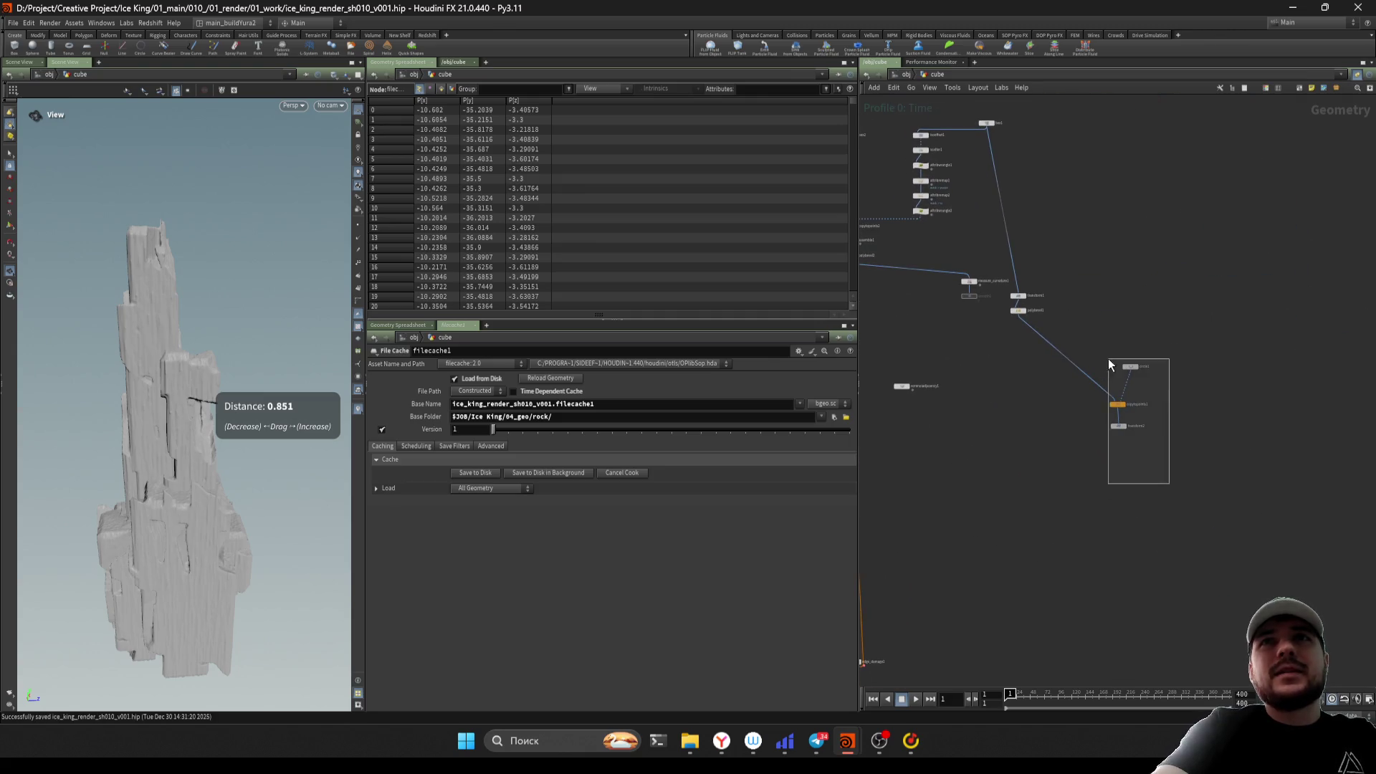
left_click(1061, 336)
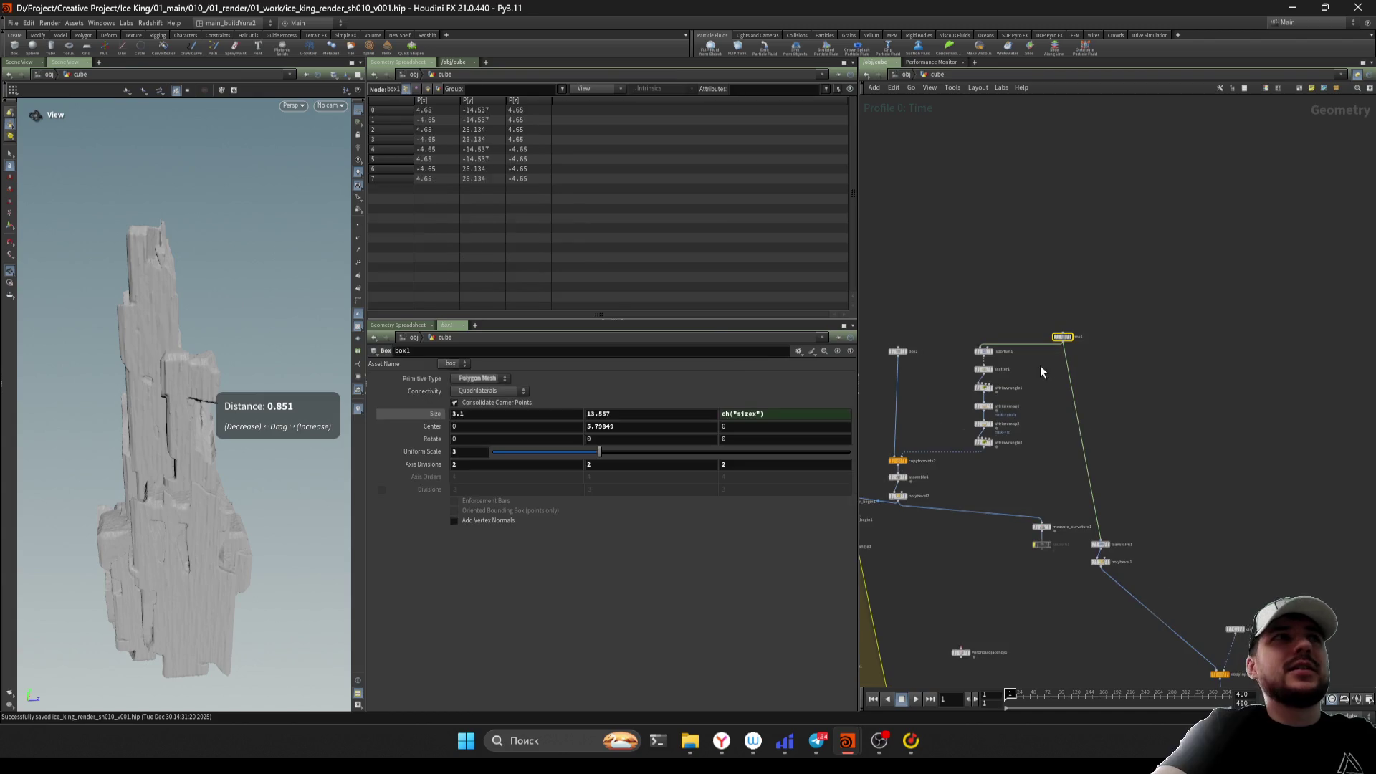
Add a plain Transform node, transform4, wired below filecache1
mouse_move(1040, 680)
middle_mouse_down()
mouse_move(1042, 556)
mouse_move(1081, 482)
middle_mouse_up()
key("Tab")
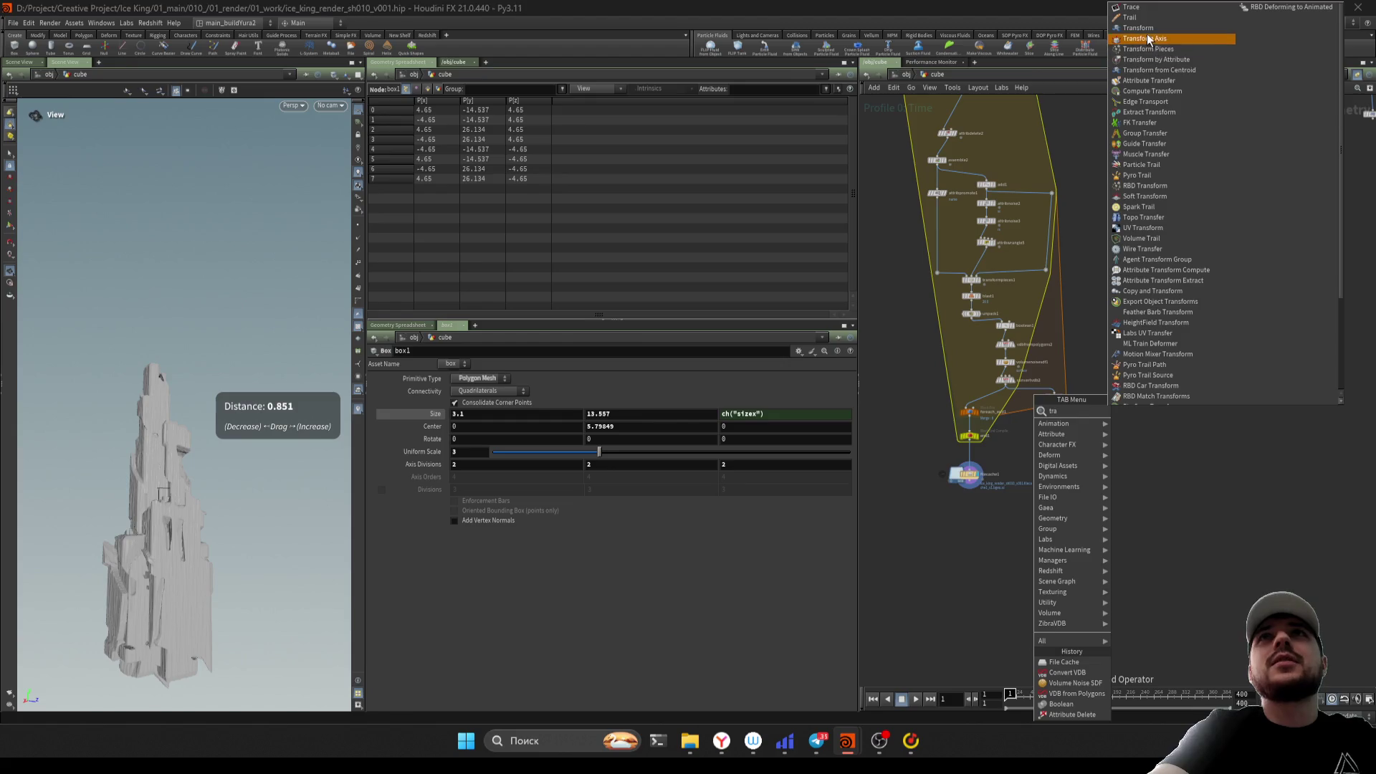
left_click(1189, 45)
left_click(1013, 545)
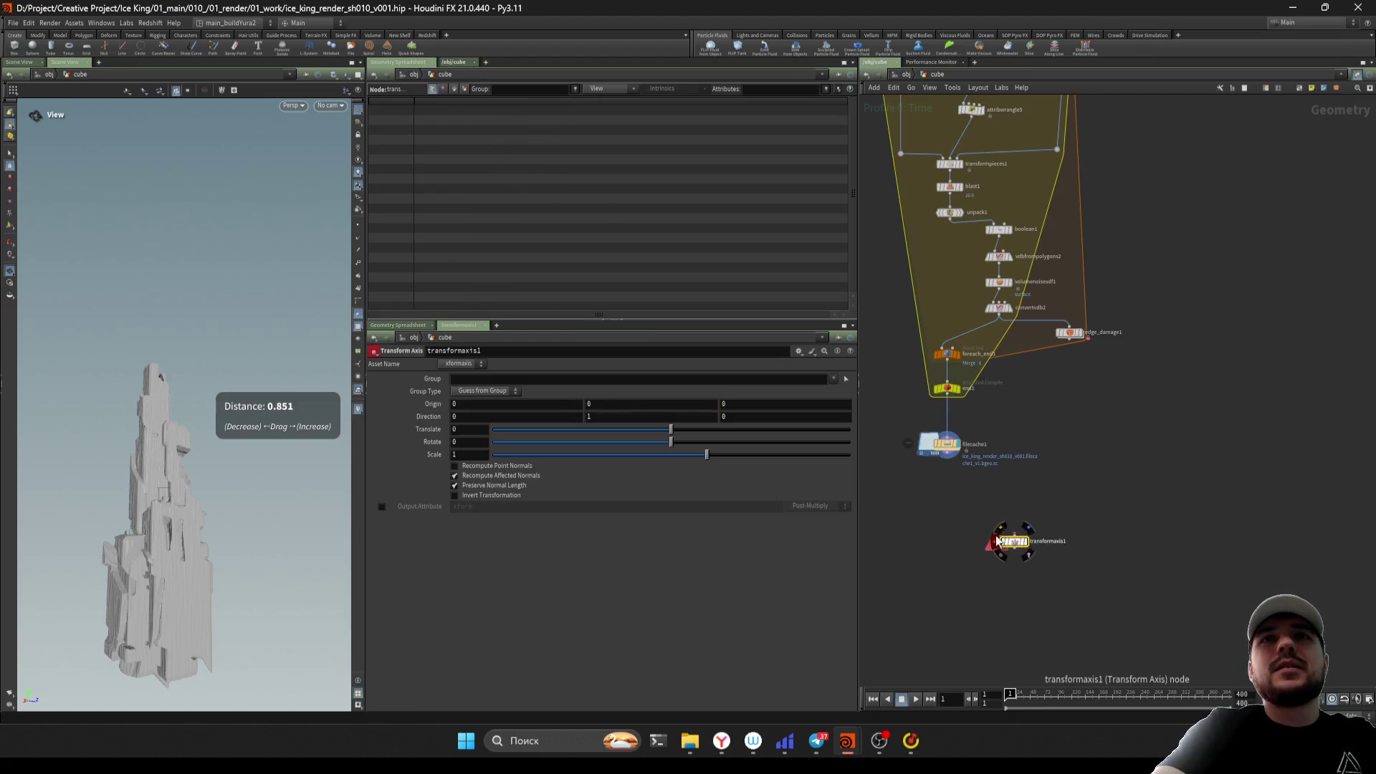
right_click(1063, 537)
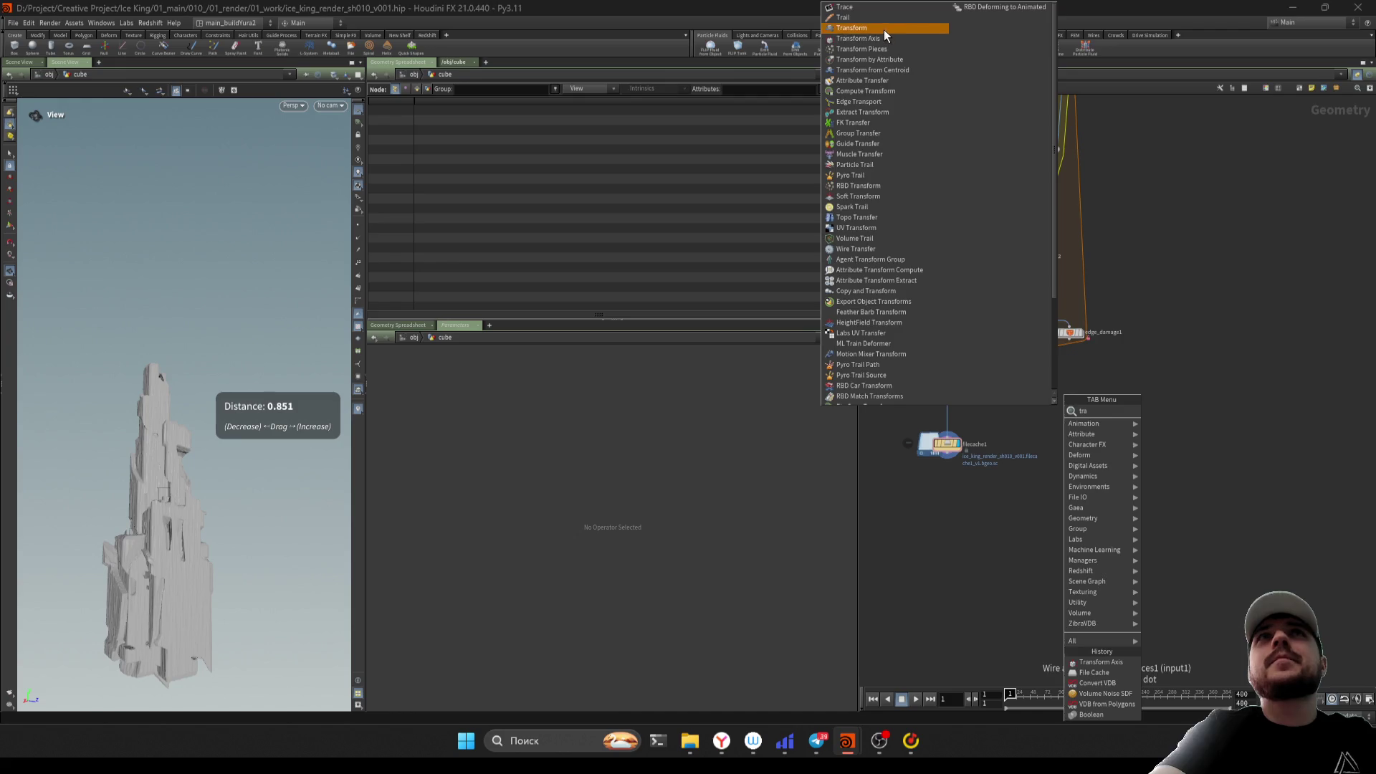
left_click(884, 32)
left_click(943, 493)
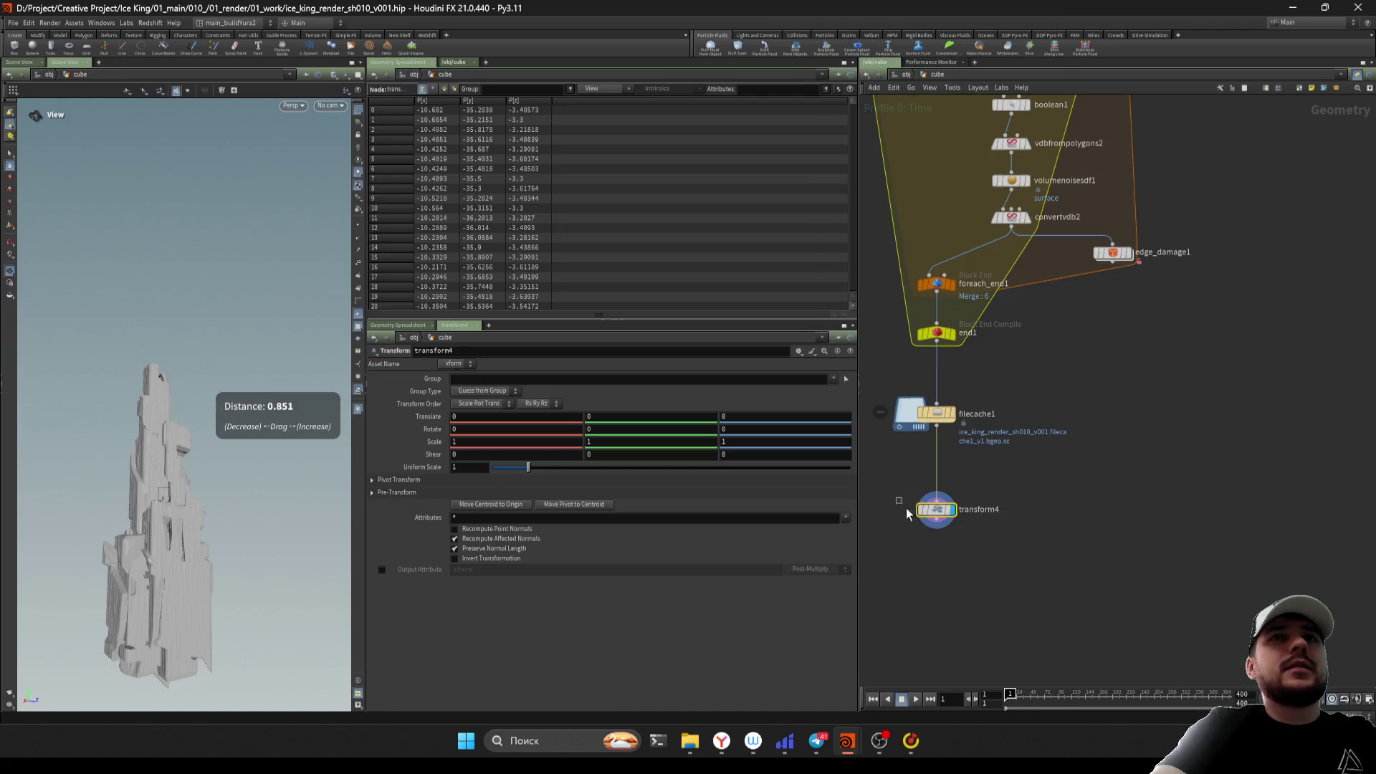
Open an extra scene view framed on the rock geometry
key("ctrl+t")
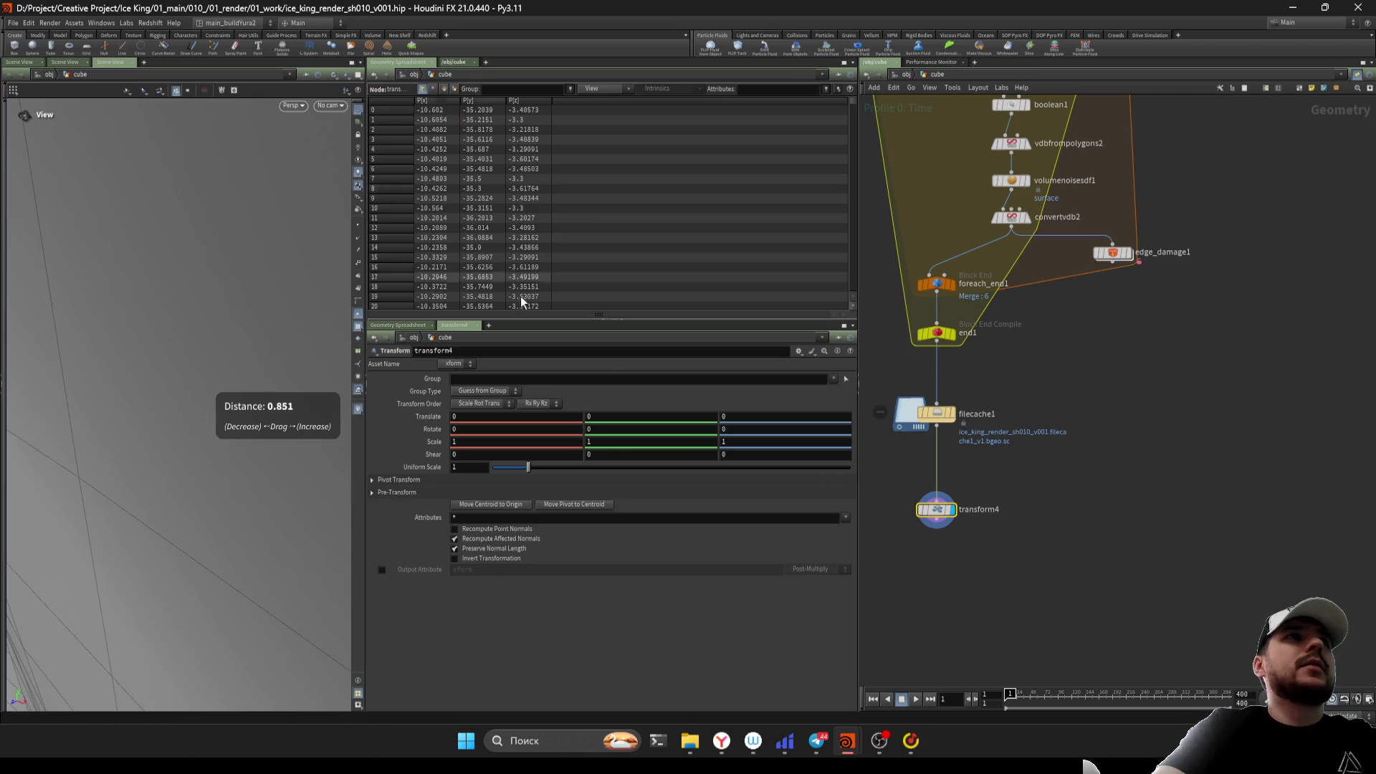
key("g")
mouse_move(205, 475)
left_mouse_down()
mouse_move(141, 495)
mouse_move(184, 491)
mouse_move(187, 553)
mouse_move(236, 541)
mouse_move(217, 563)
left_mouse_up()
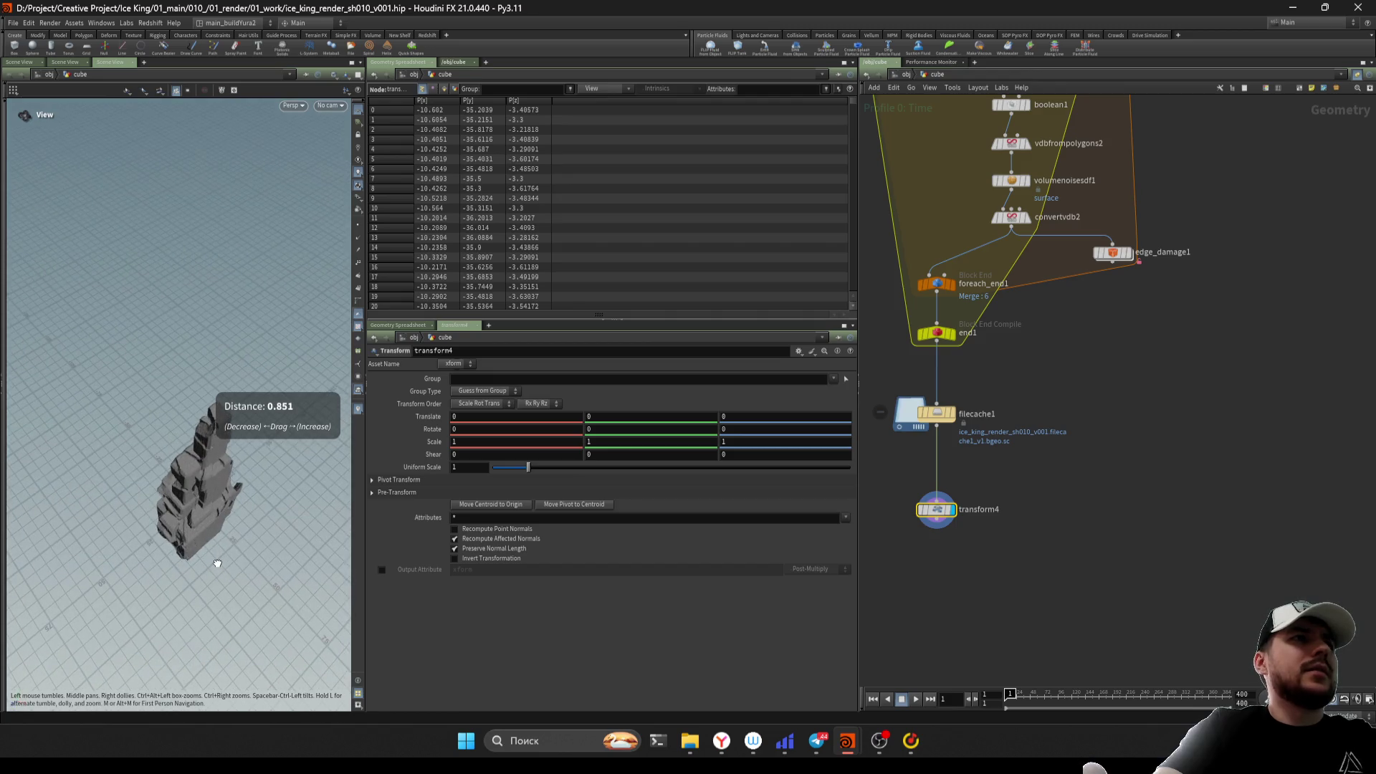
scroll(961, 562, "up", 3)
Insert matchsize1 between filecache1 and transform4 with Justify Y set to Min
key("Tab")
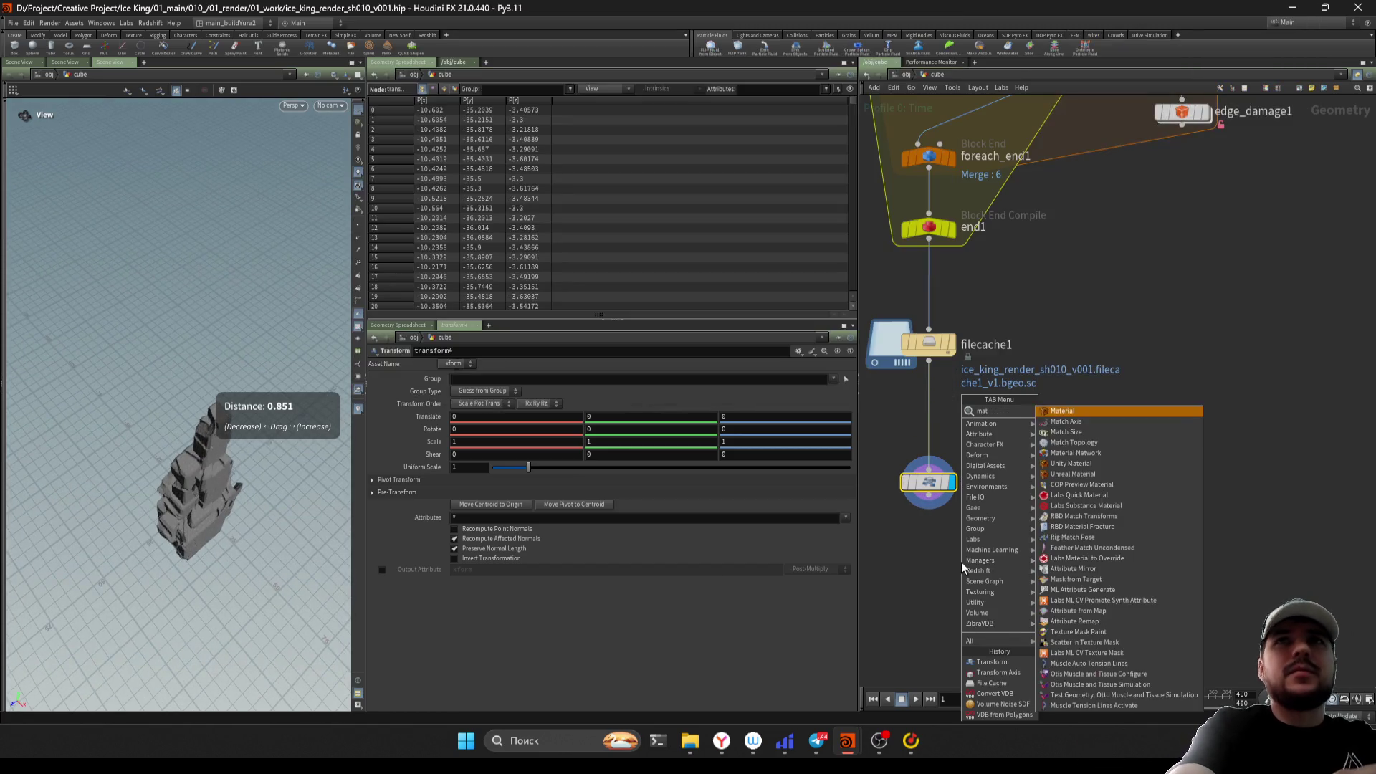
key("Return")
mouse_move(961, 562)
left_mouse_down()
mouse_move(950, 562)
mouse_move(931, 372)
mouse_move(917, 369)
left_mouse_up()
left_click(468, 508)
left_click(466, 512)
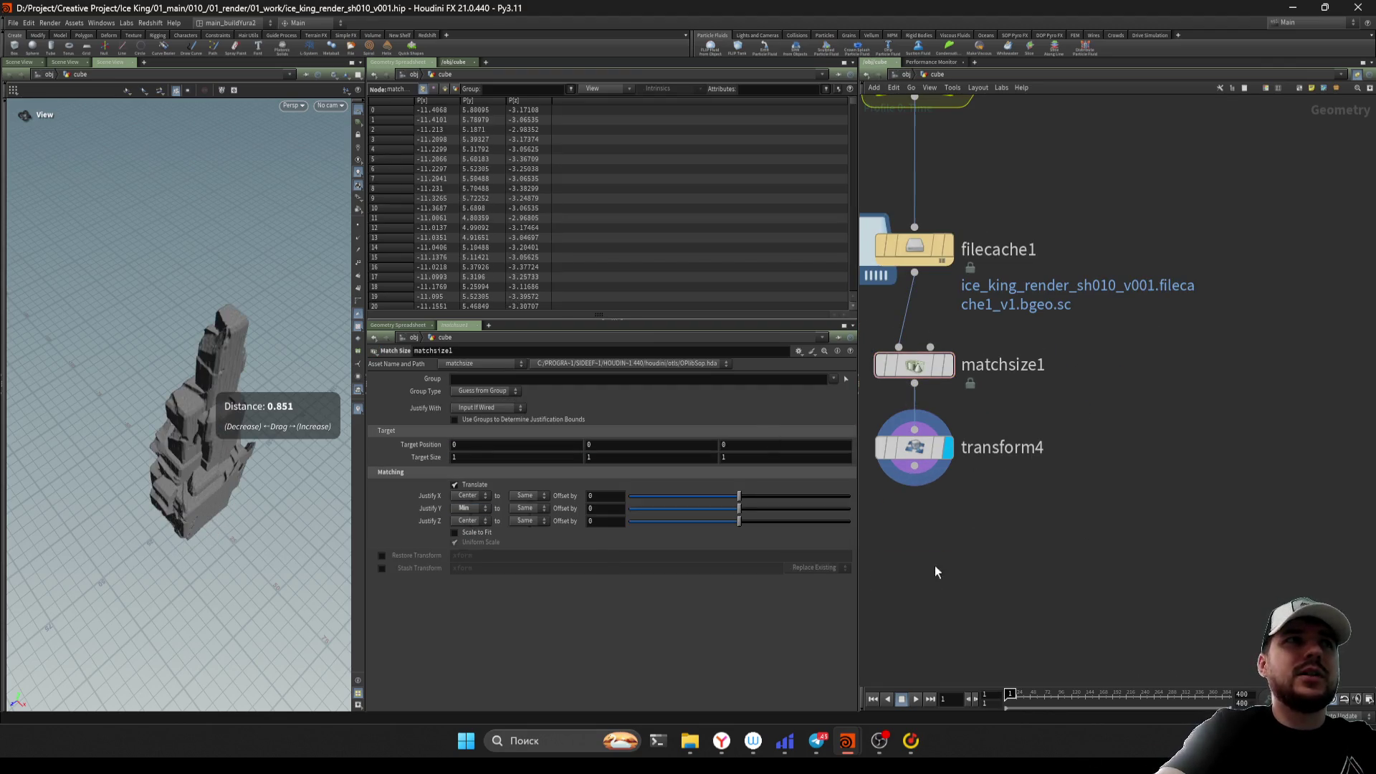
mouse_move(181, 460)
left_mouse_down()
mouse_move(215, 470)
mouse_move(208, 487)
left_mouse_up()
Save the scene and review circle1's parameters: 7 divisions, scale 53.17
left_click(910, 448)
scroll(1071, 571, "down", 1)
key("ctrl+s")
left_click(938, 442, "shift")
left_click(1086, 583)
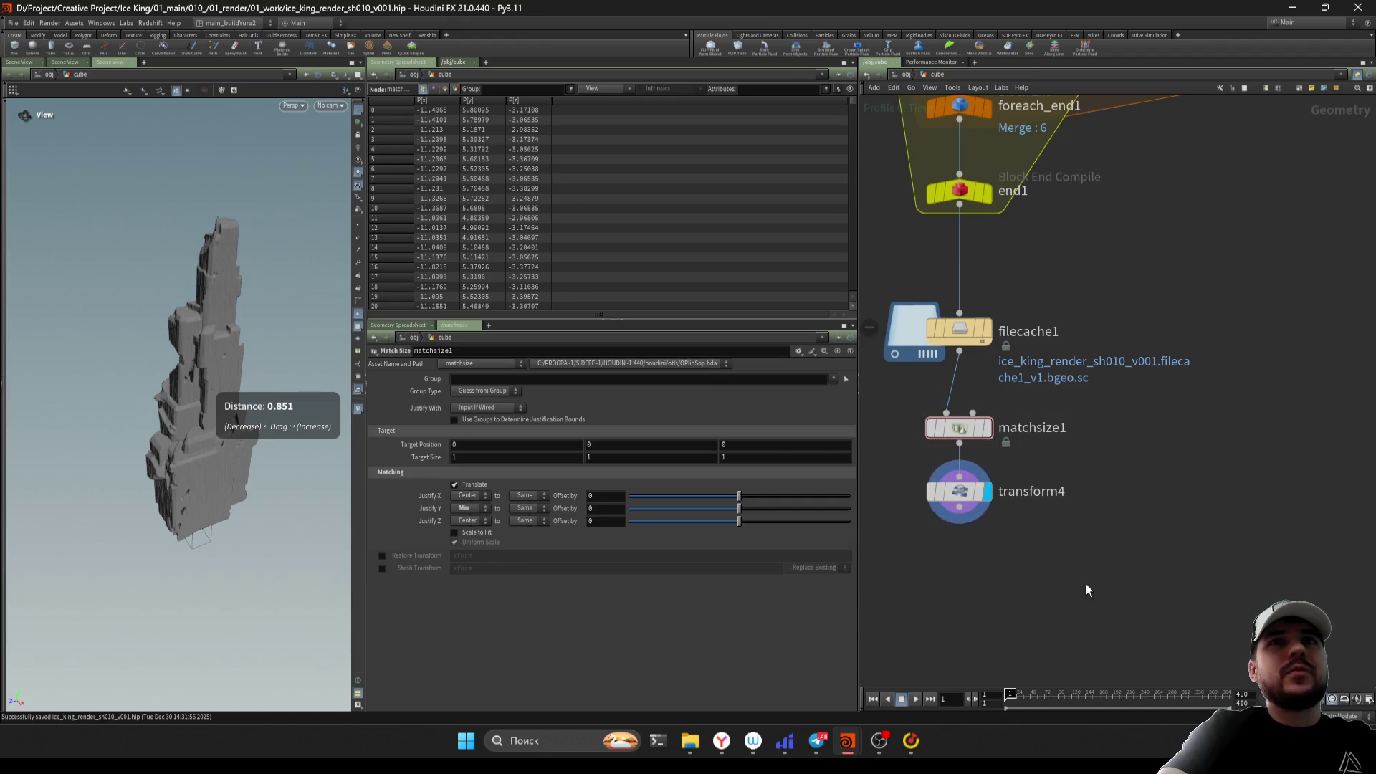
scroll(1132, 519, "down", 5)
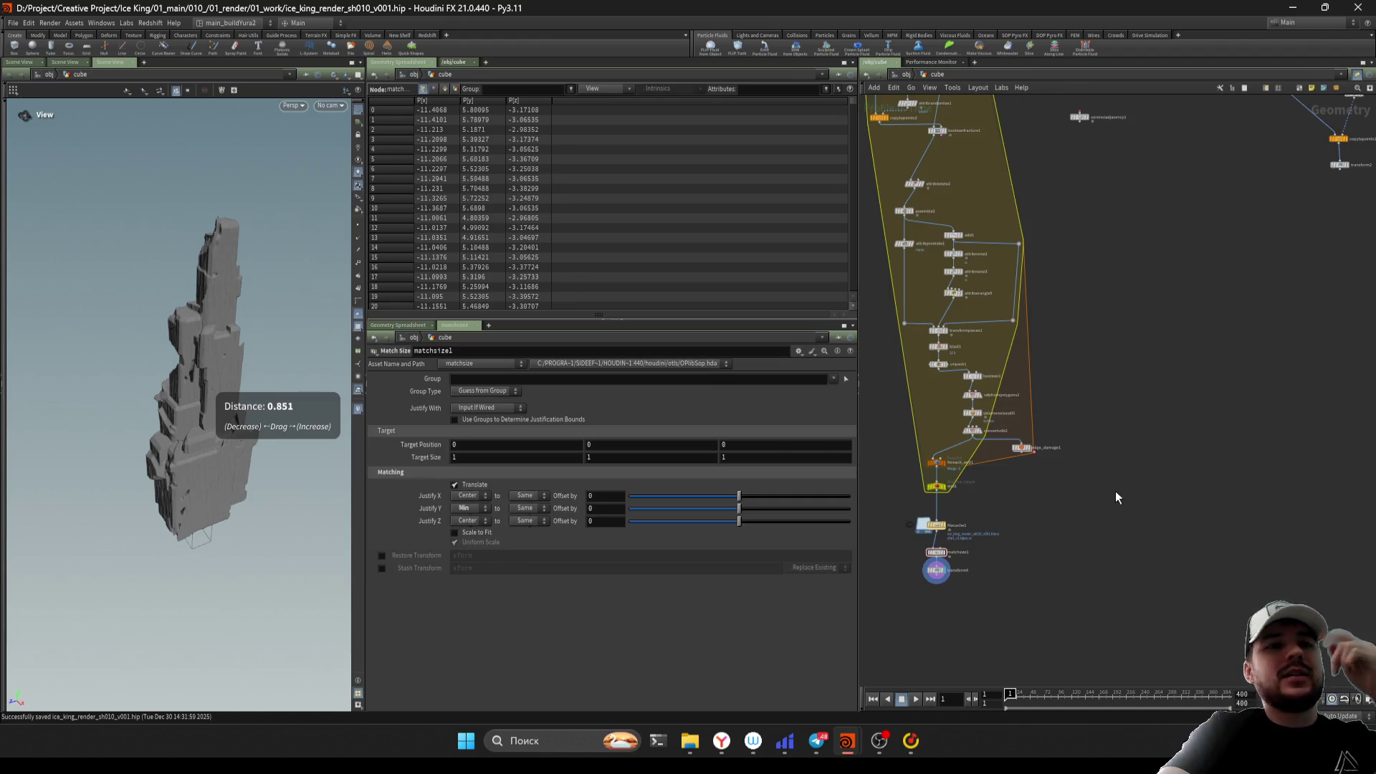
mouse_move(1132, 477)
middle_mouse_down()
mouse_move(1084, 559)
mouse_move(1121, 470)
mouse_move(1043, 513)
mouse_move(1127, 525)
middle_mouse_up()
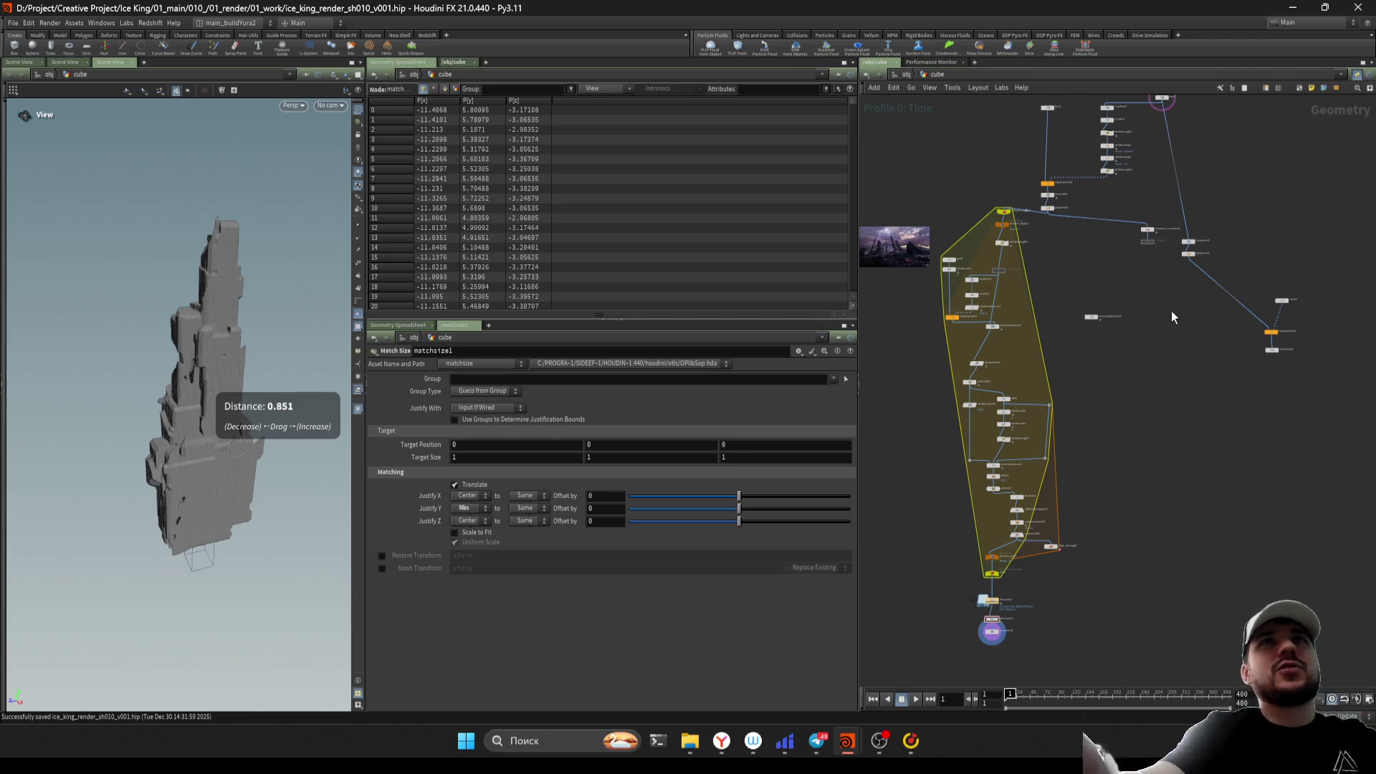
scroll(1208, 441, "up", 5)
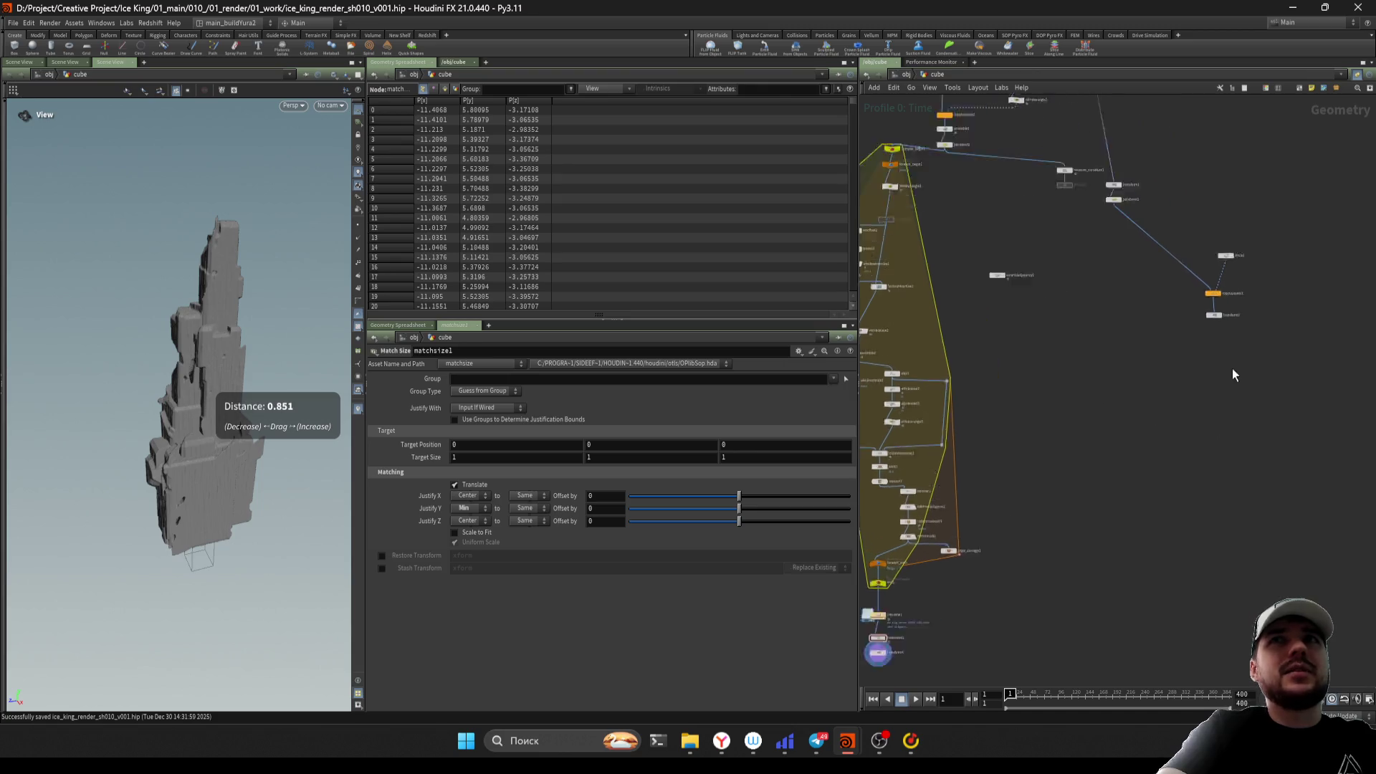
left_click(1266, 380)
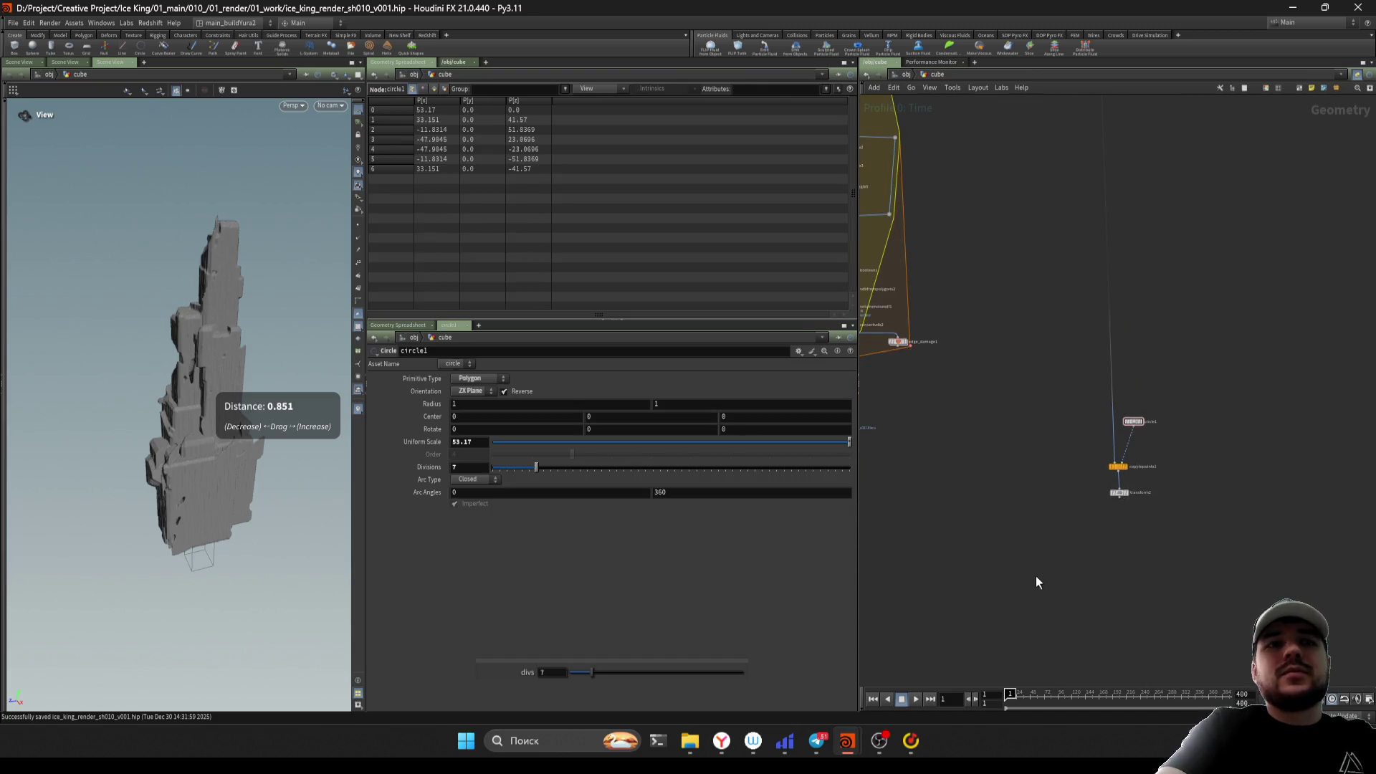
Delete the unused voronoiadjacency1, measure_curvature1 and smooth1 nodes
left_click(1245, 534)
scroll(1129, 559, "down", 5)
scroll(1002, 552, "up", 5)
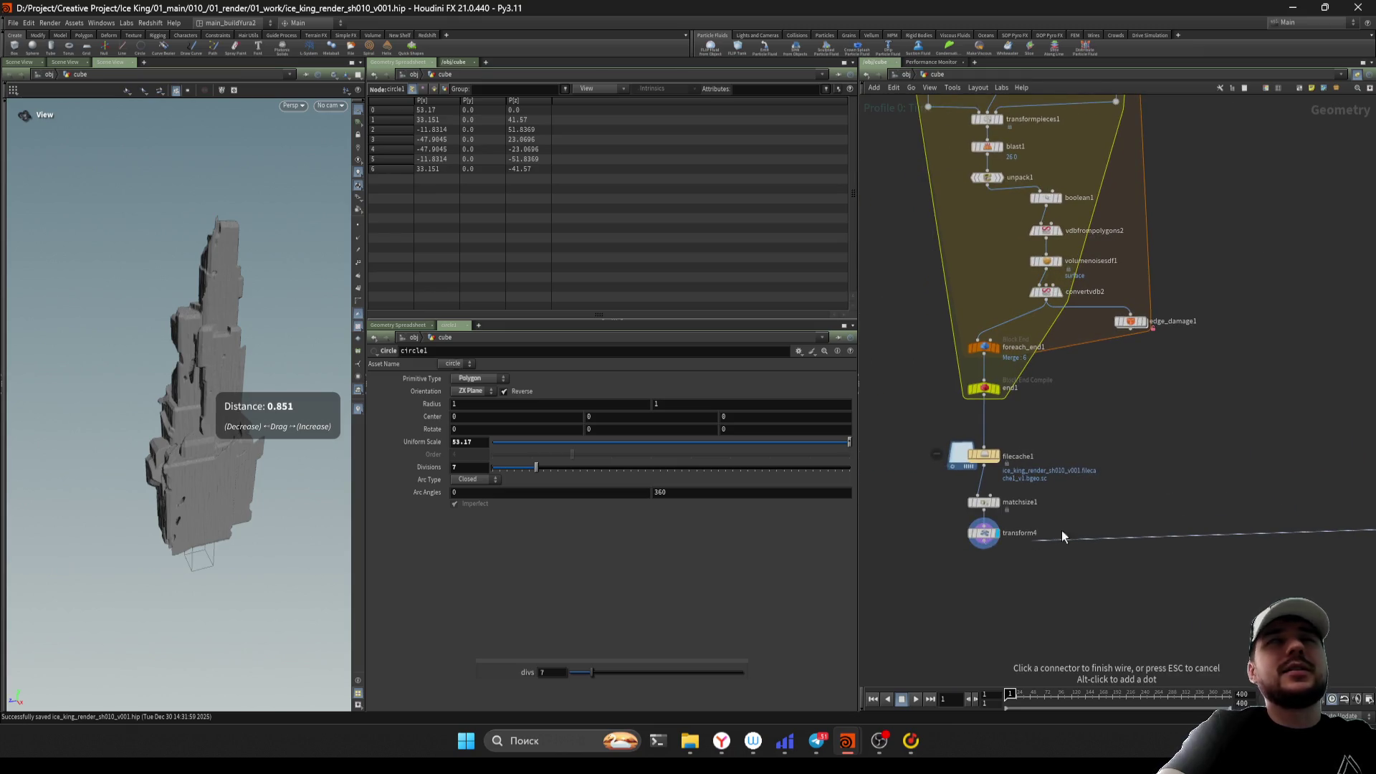
scroll(1061, 530, "down", 5)
scroll(1085, 334, "up", 5)
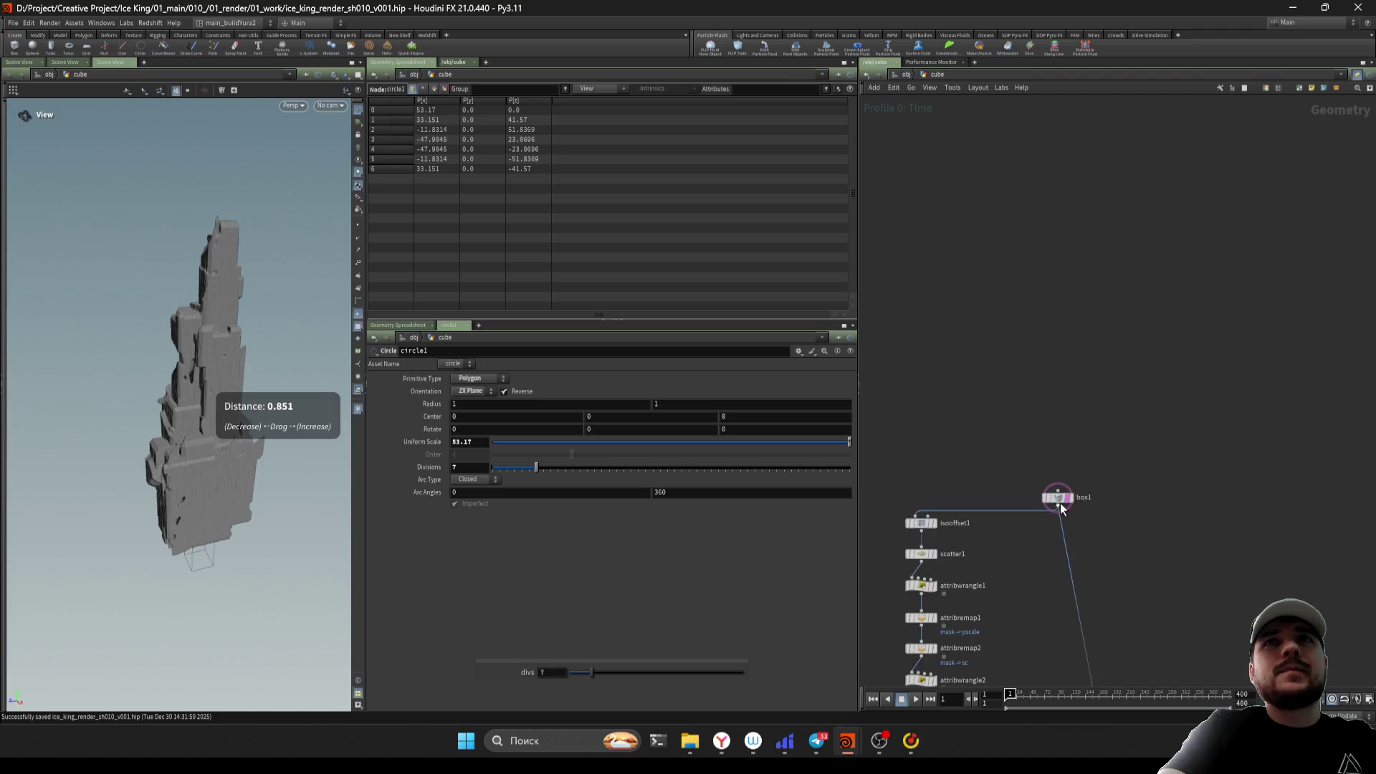
scroll(1032, 513, "down", 3)
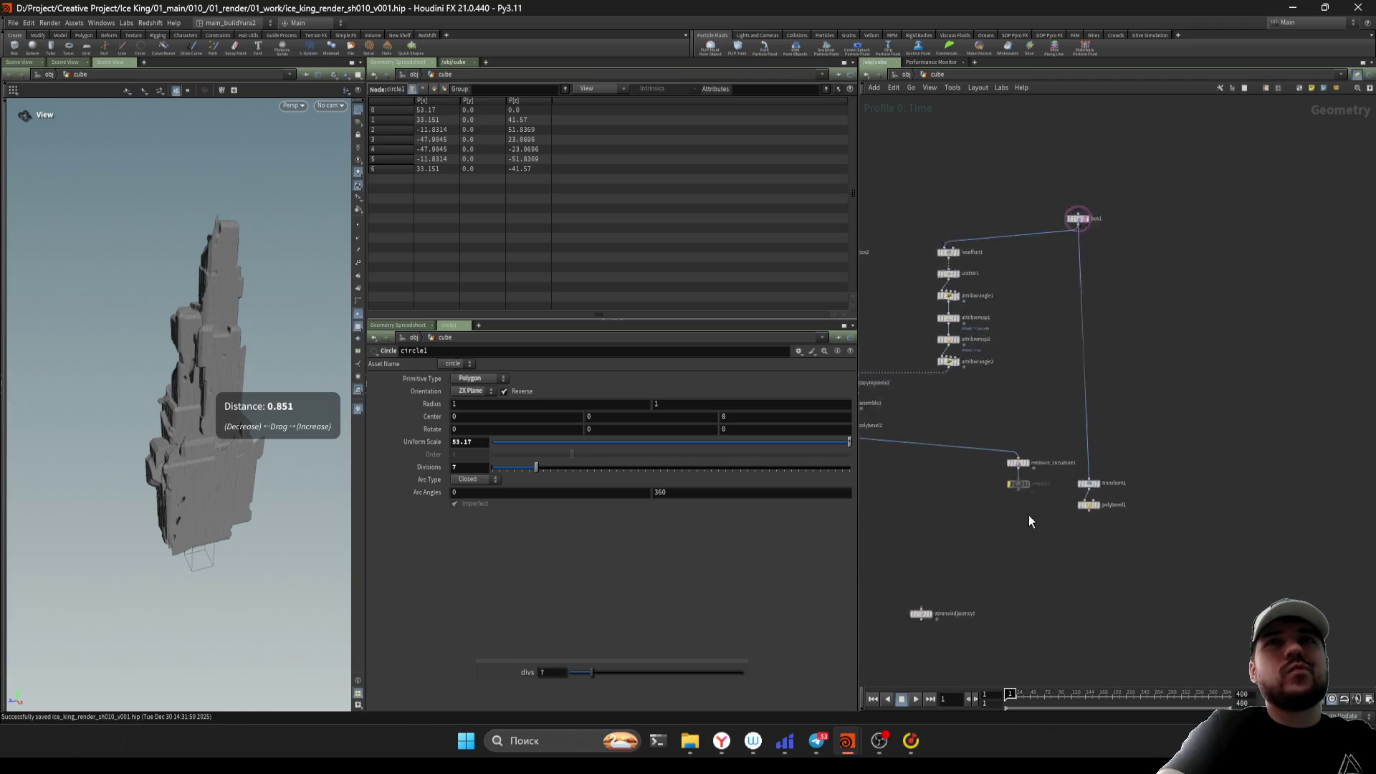
left_click_drag(1068, 541, 1065, 428)
left_click_drag(1013, 552, 963, 636, "shift")
key("Delete")
On transform4, set Uniform Scale to 0.4 and Translate Y to -16.4
middle_click_drag(981, 474, 1053, 501)
scroll(1052, 500, "up", 5)
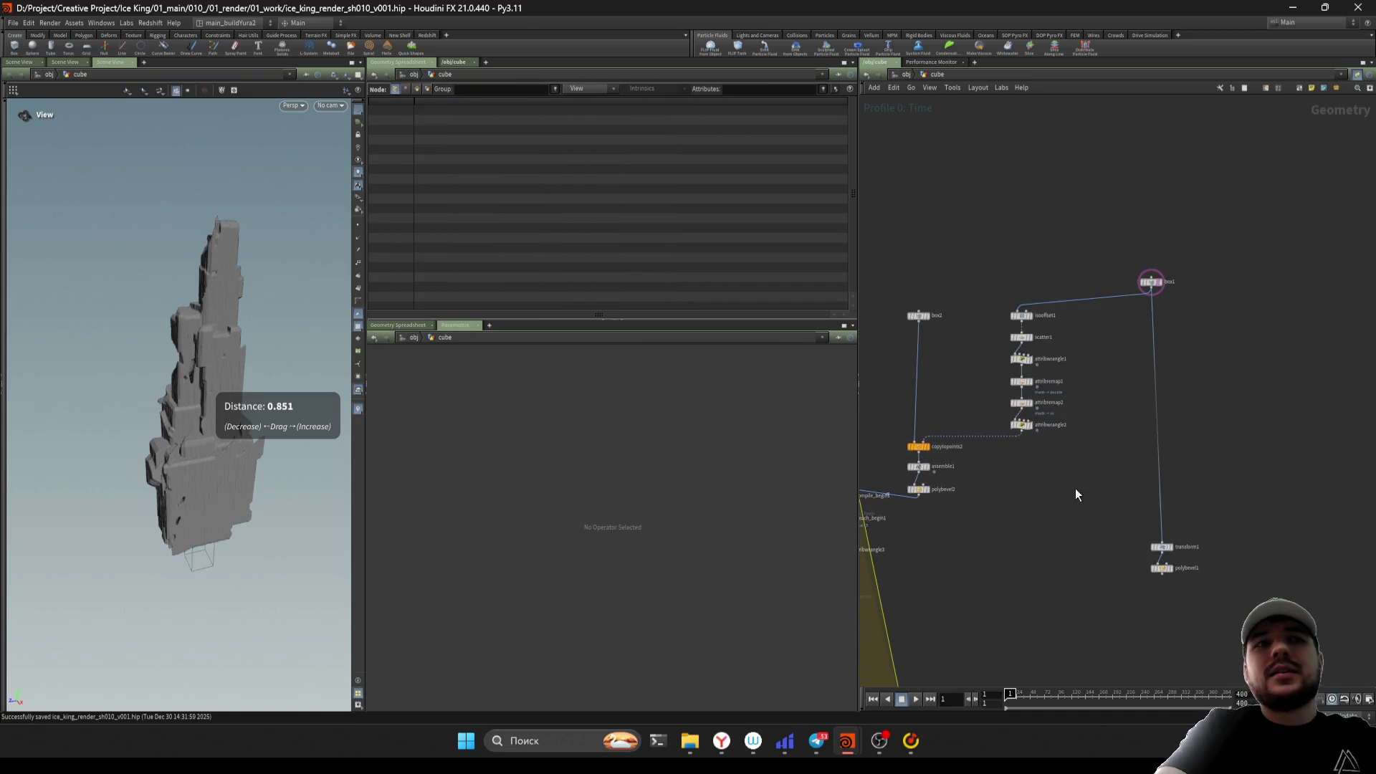
left_click(1034, 423)
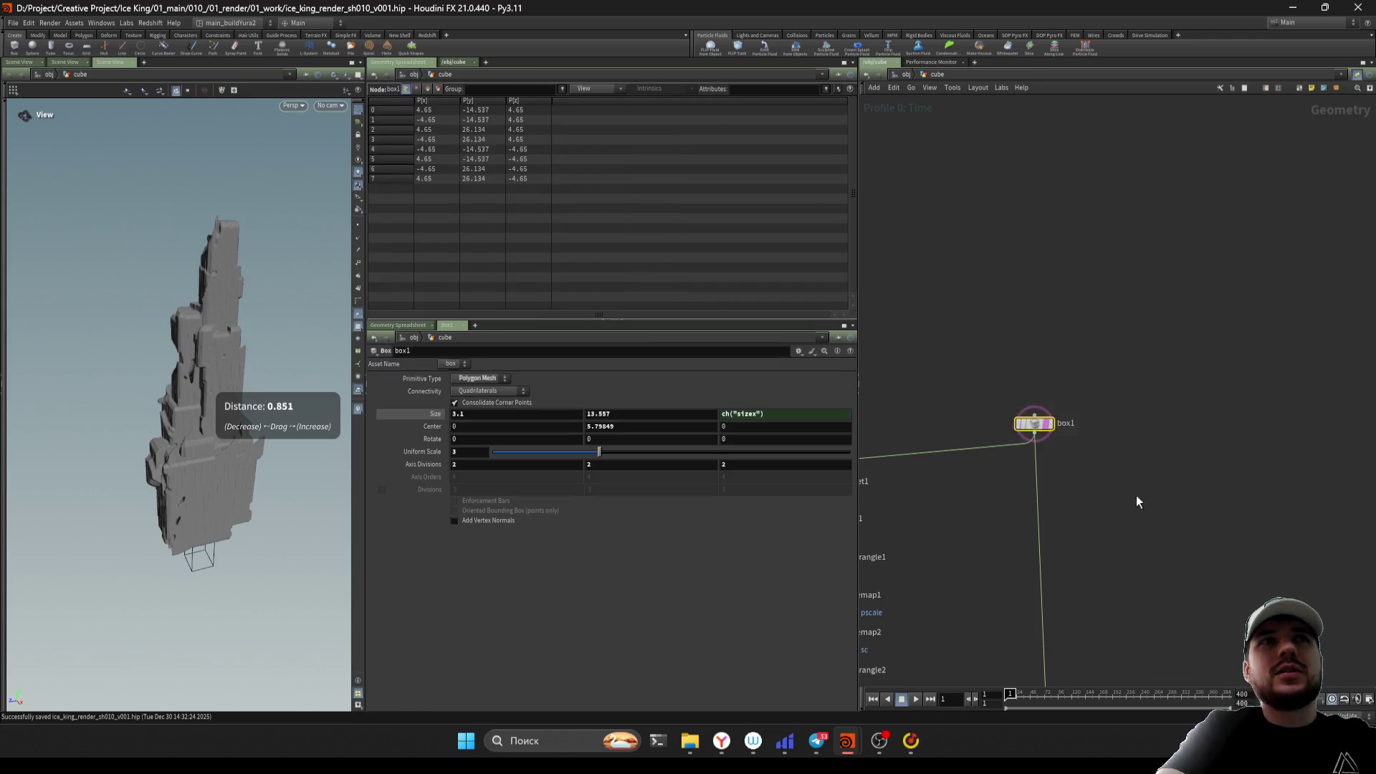
scroll(1137, 502, "down", 5)
key("h")
left_click_drag(158, 474, 262, 488)
scroll(262, 487, "up", 5)
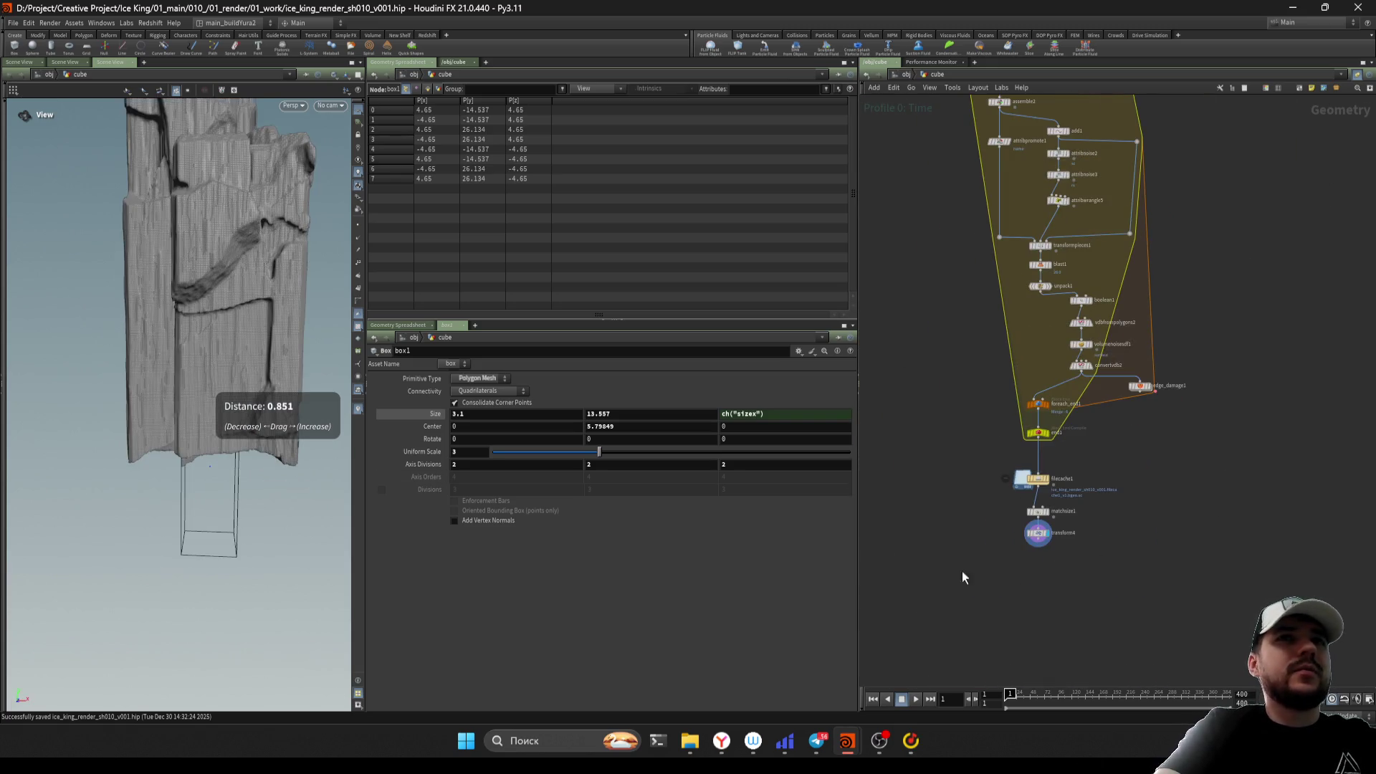
scroll(1011, 566, "up", 1)
left_click(1039, 519)
middle_click_drag(575, 429, 576, 428)
left_click_drag(521, 469, 506, 466)
mouse_move(600, 417)
middle_mouse_down()
mouse_move(1124, 425)
mouse_move(1122, 444)
middle_mouse_up()
Bring transform4 and edge_damage1 into view and inspect copytopoints1's settings
key("h")
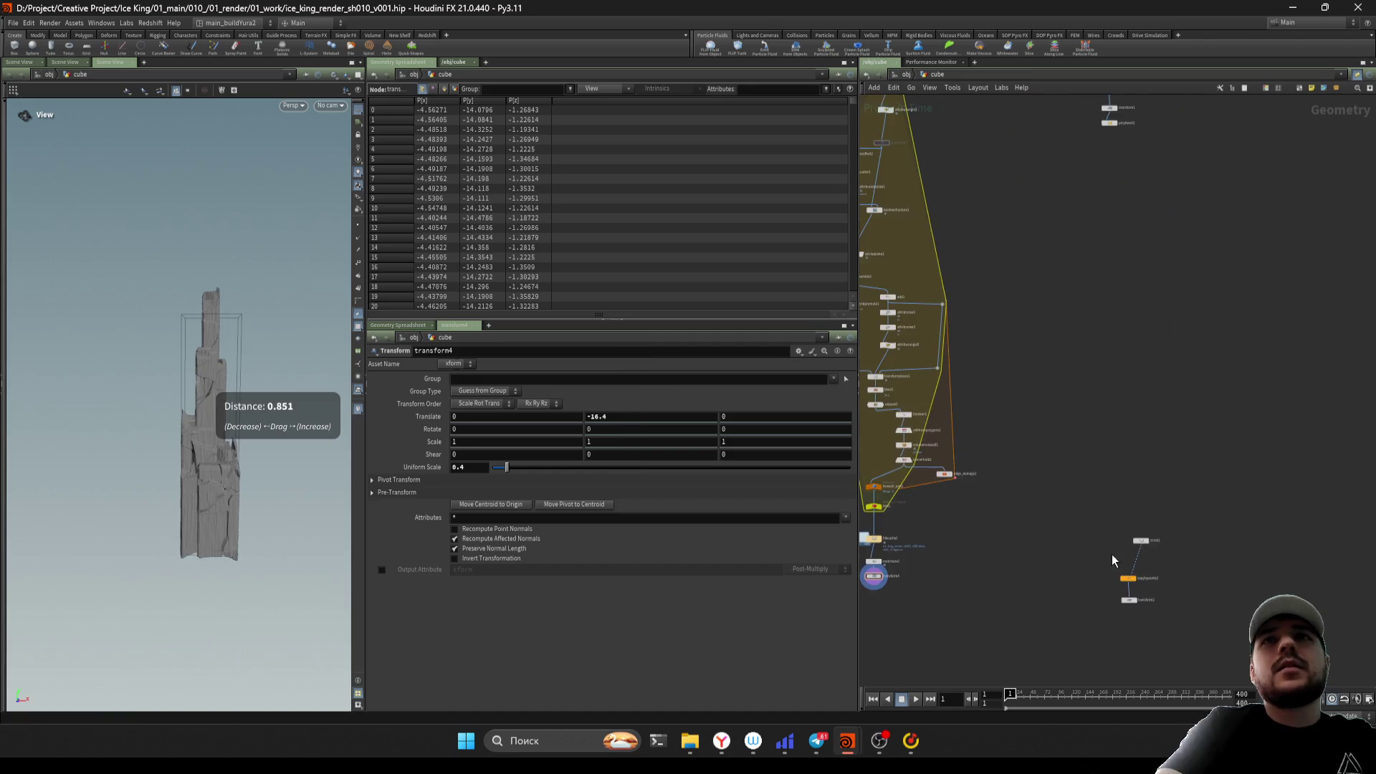
scroll(1113, 560, "up", 3)
scroll(1104, 566, "down", 5)
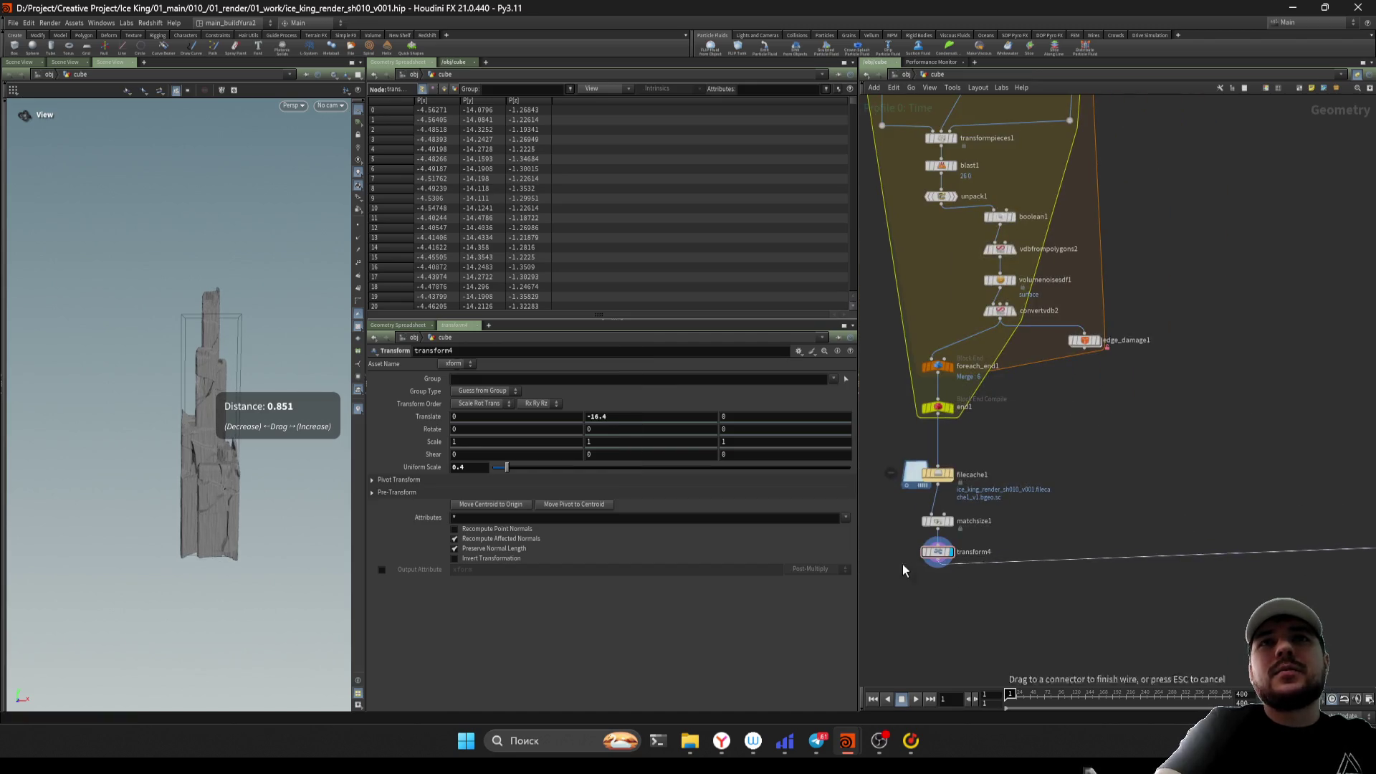
middle_click_drag(1214, 612, 1123, 586)
scroll(1102, 566, "up", 3)
left_click(1166, 487)
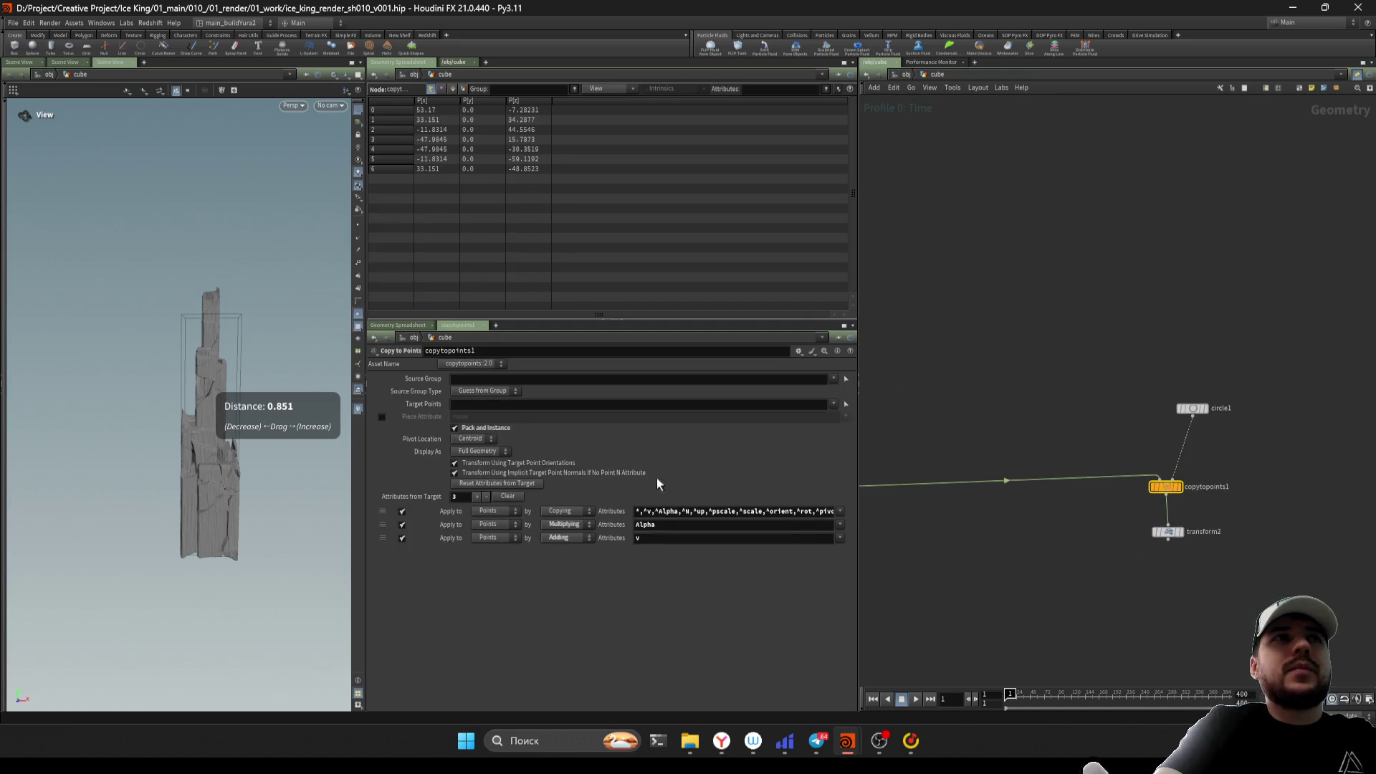
Set the display flag on transform2 so the pillars copied around the circle appear
middle_click_drag(1146, 530, 1102, 481)
left_click(1121, 482)
key("r")
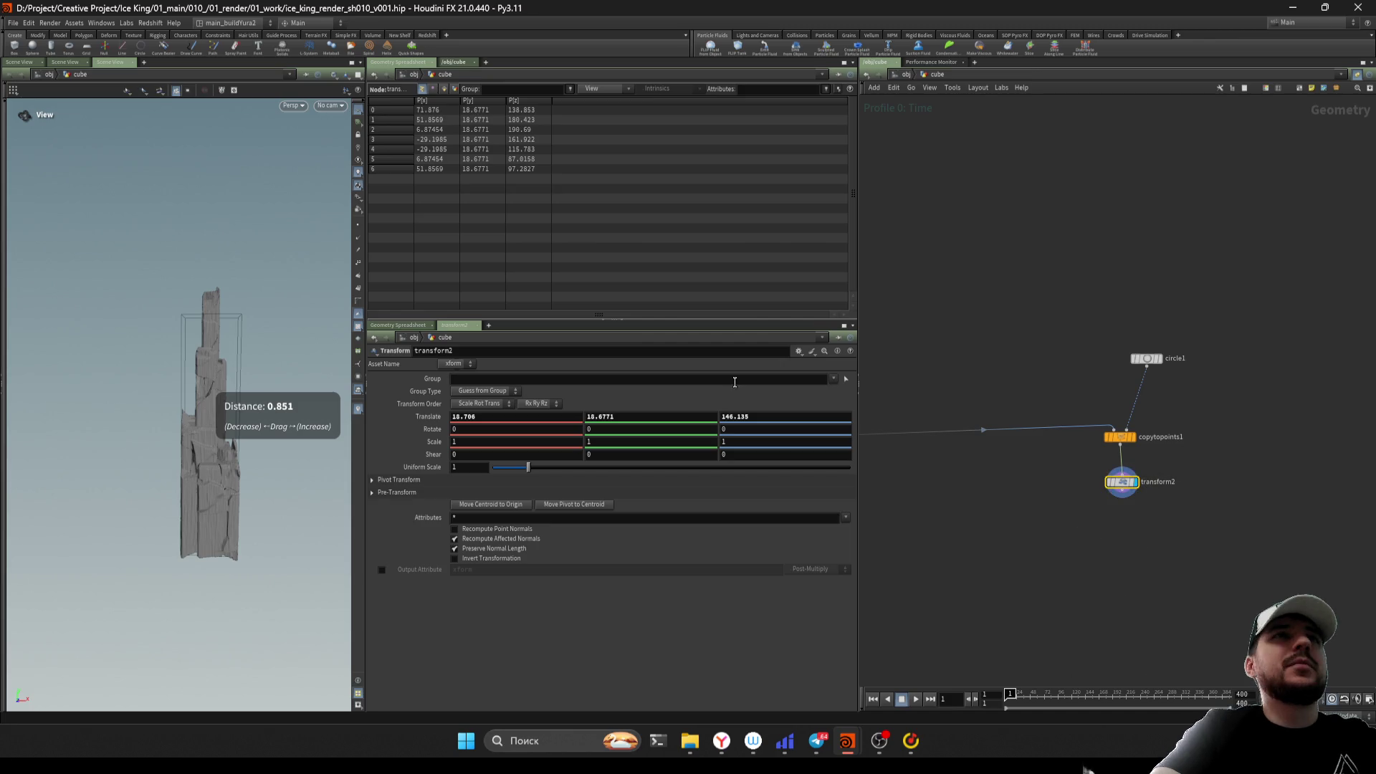
left_click(1173, 553)
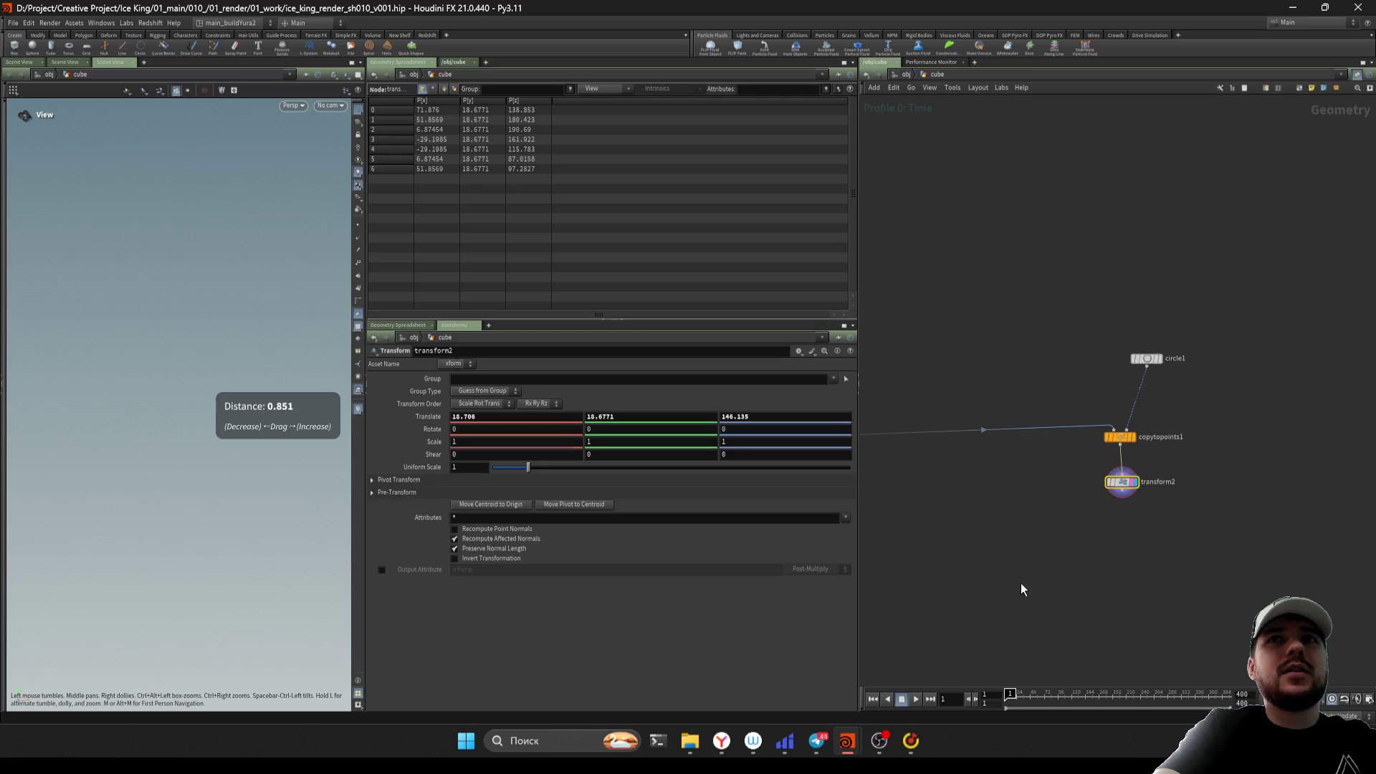
middle_click_drag(1021, 583, 1087, 575)
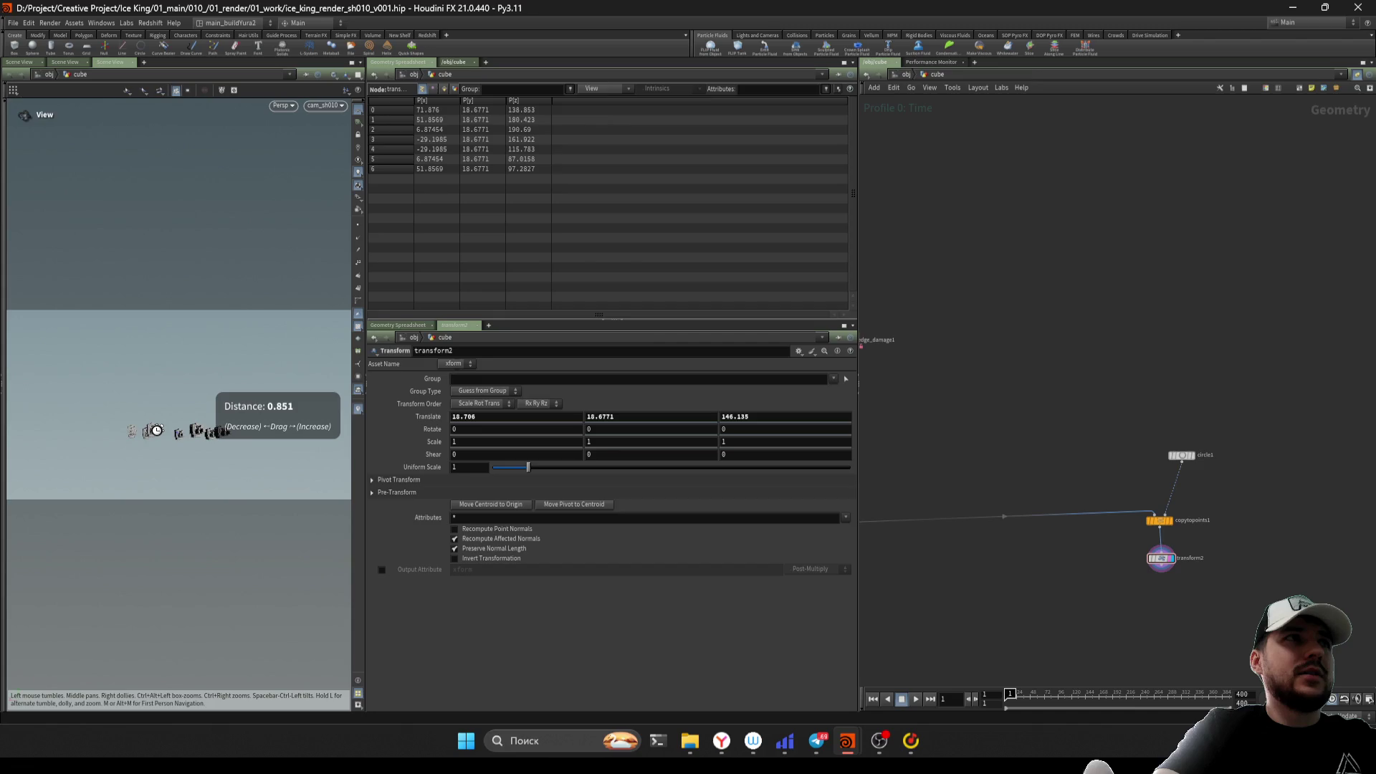
middle_click_drag(867, 574, 992, 612)
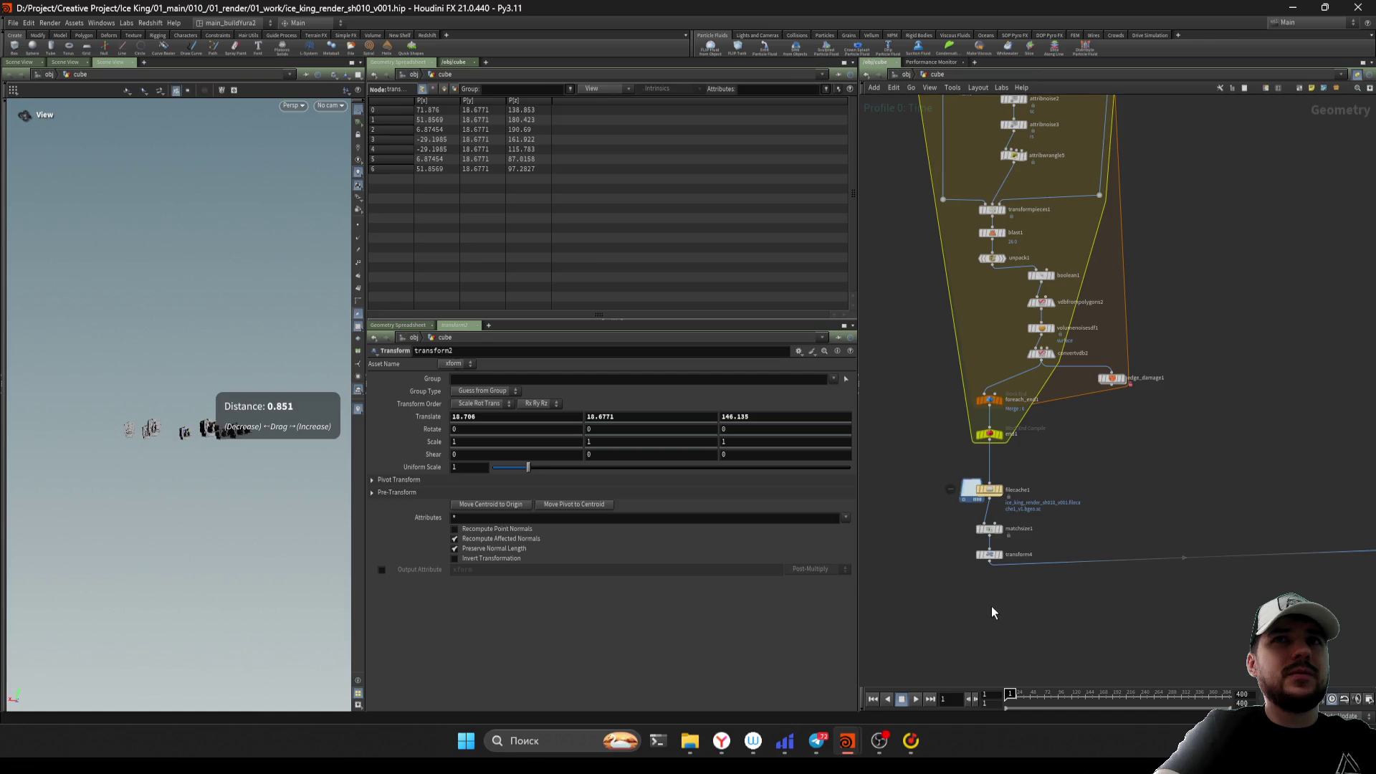
Add a Pack node under transform4 and display it
key("Tab")
type("pack")
key("Return")
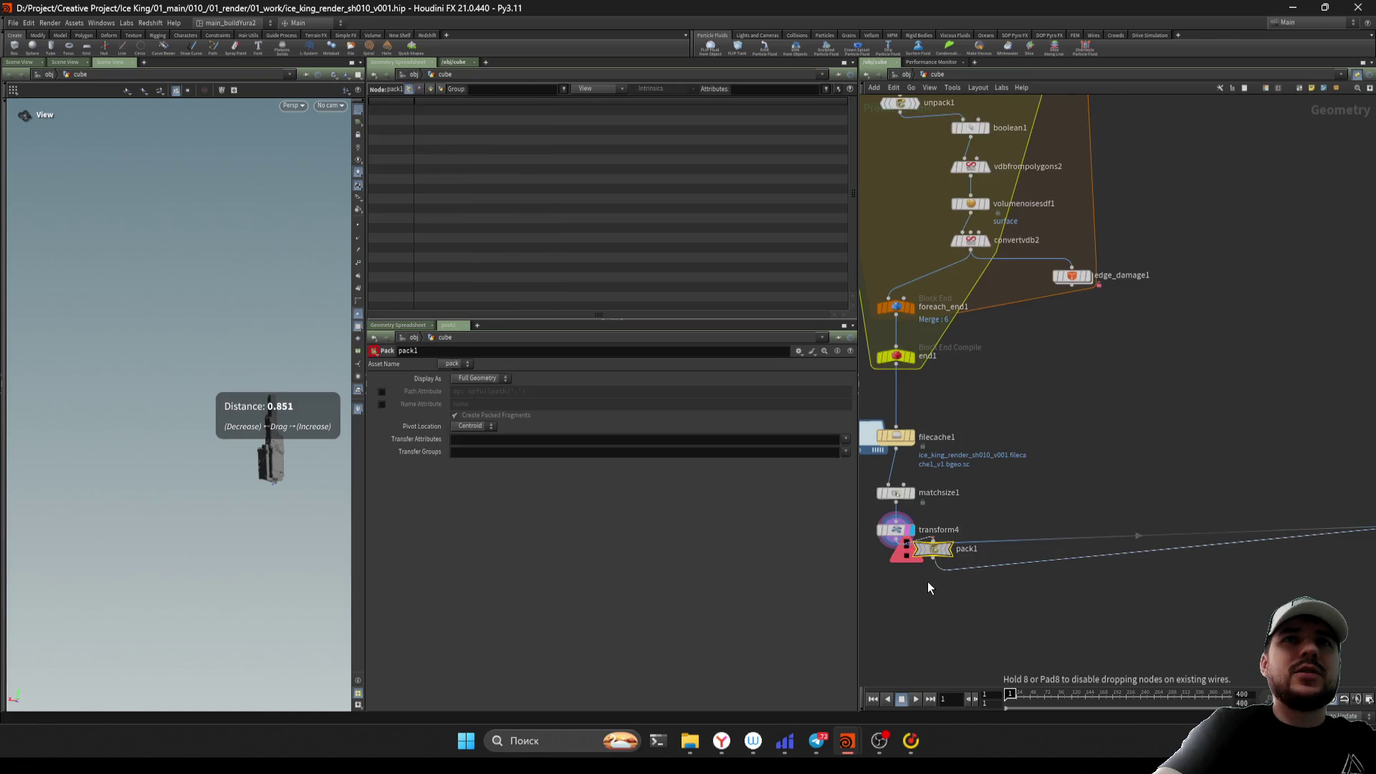
left_click(894, 566)
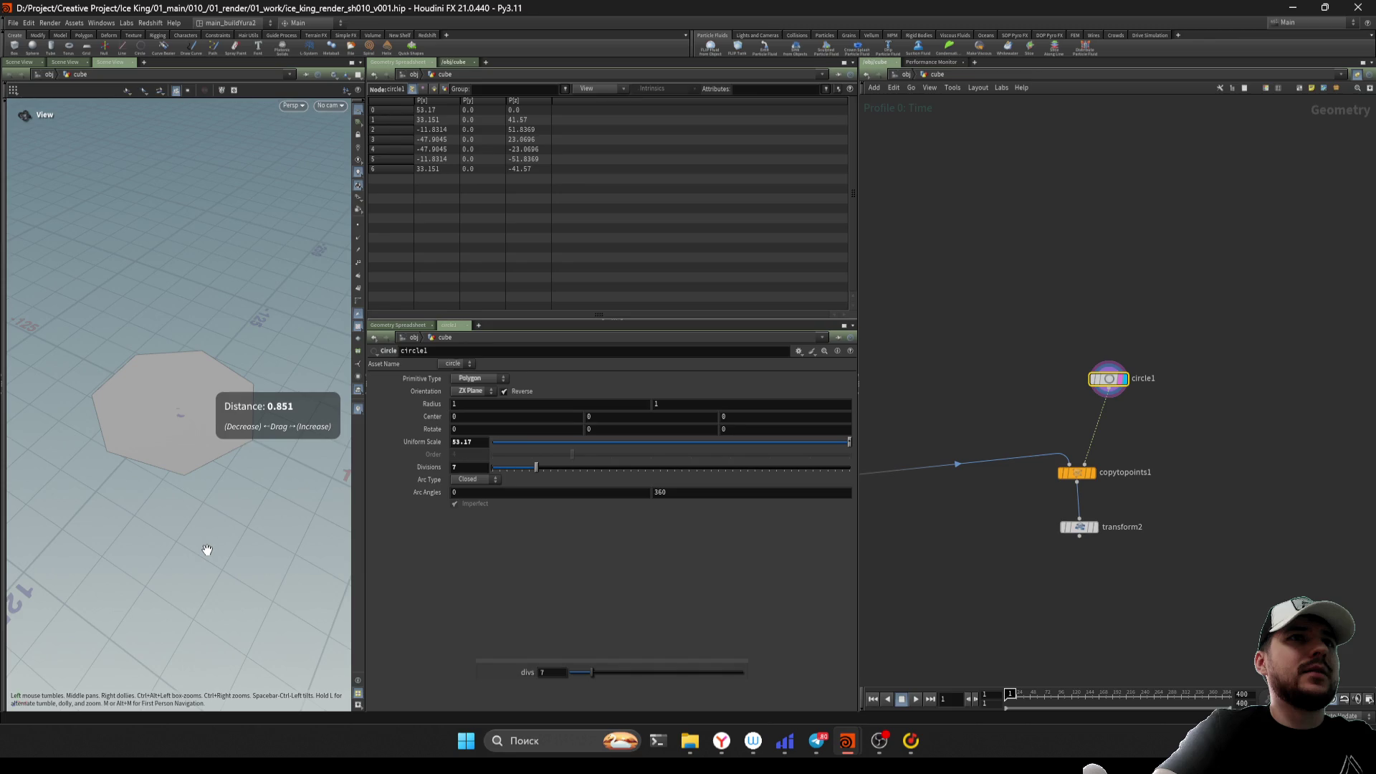
left_click_drag(207, 550, 215, 523)
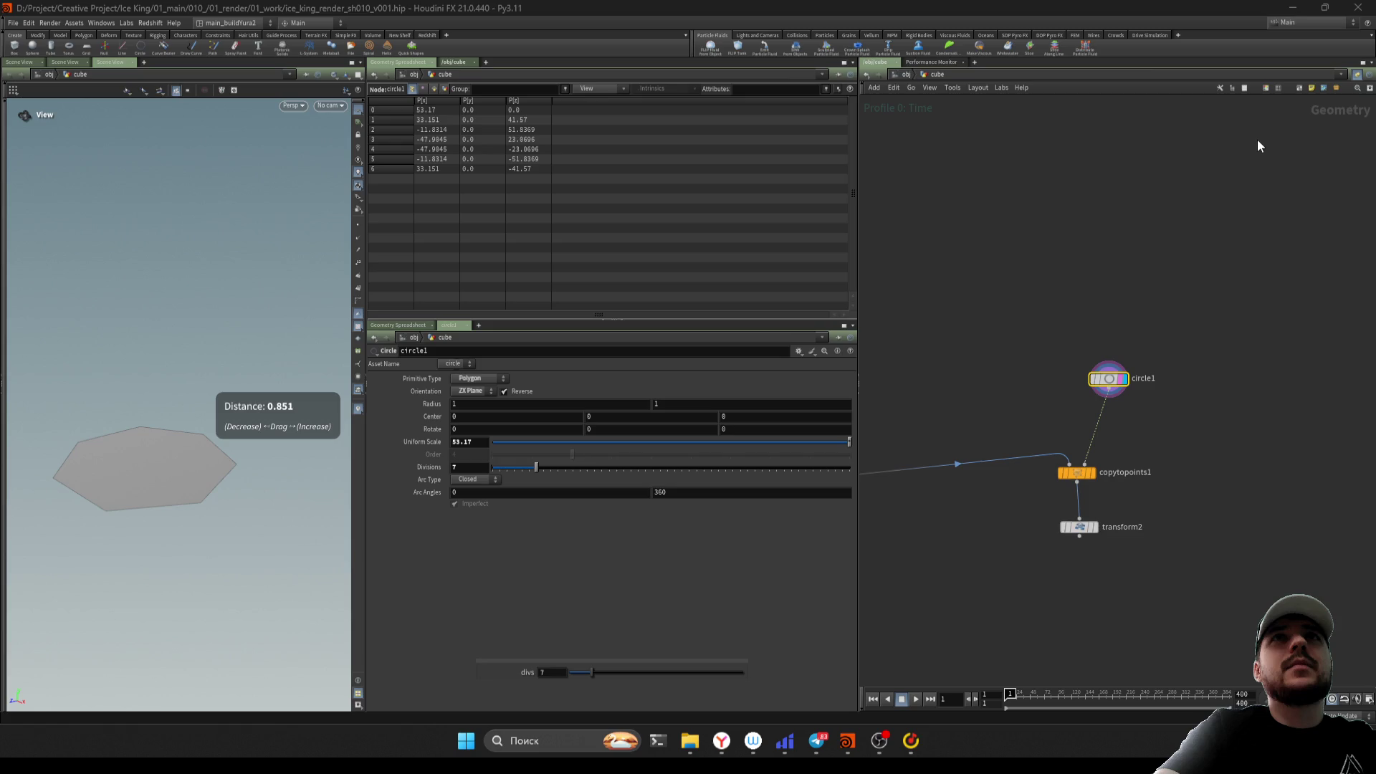
Save the scene and display copytopoints1, showing pillars on the seven circle points
right_click(1209, 642)
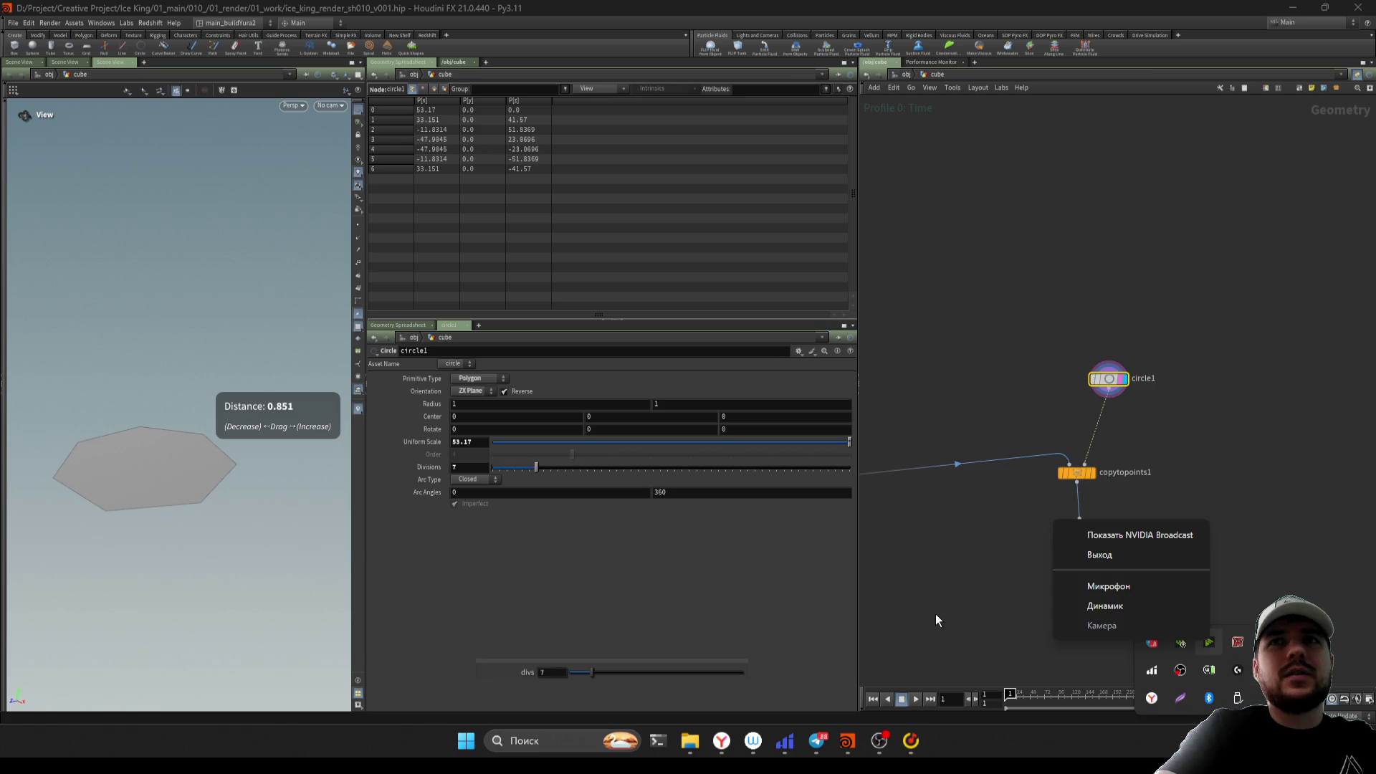
key("Escape")
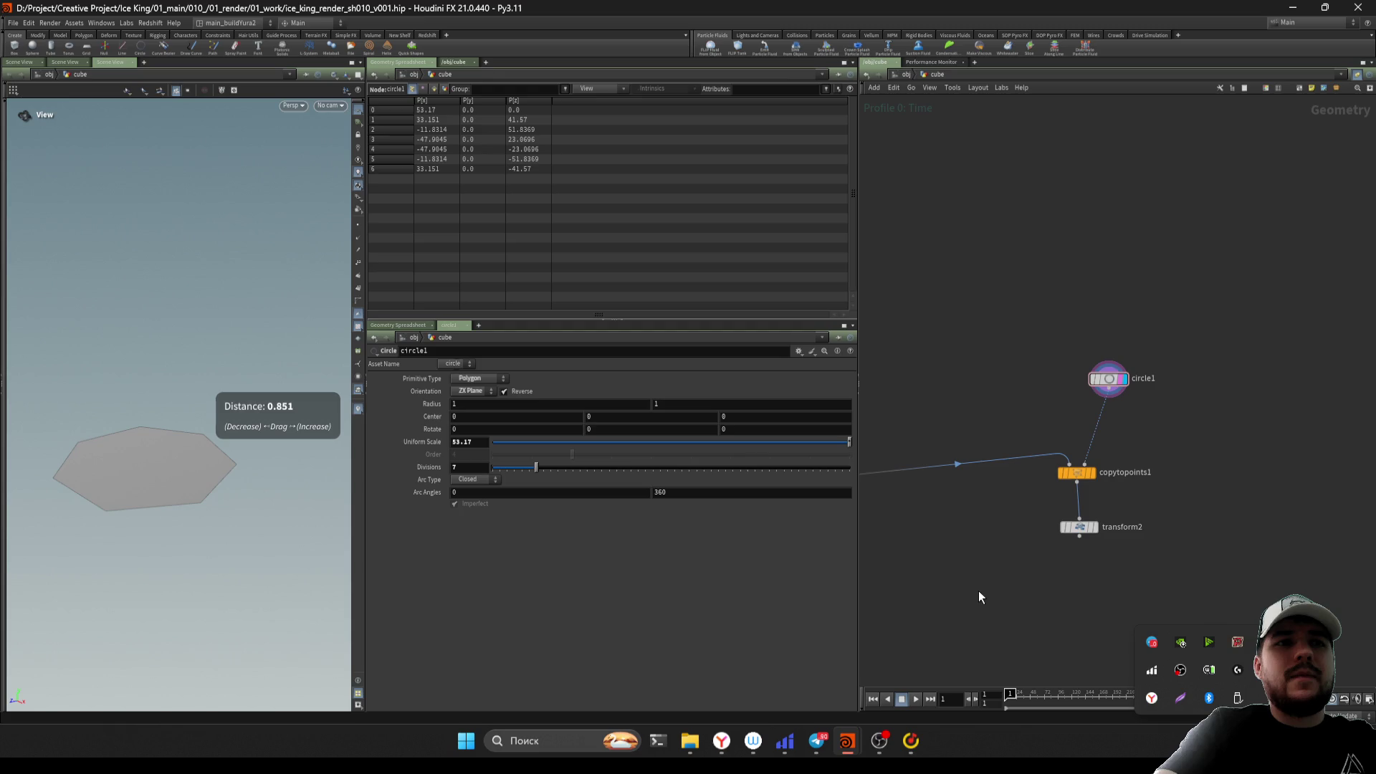
left_click(980, 597)
key("ctrl+s")
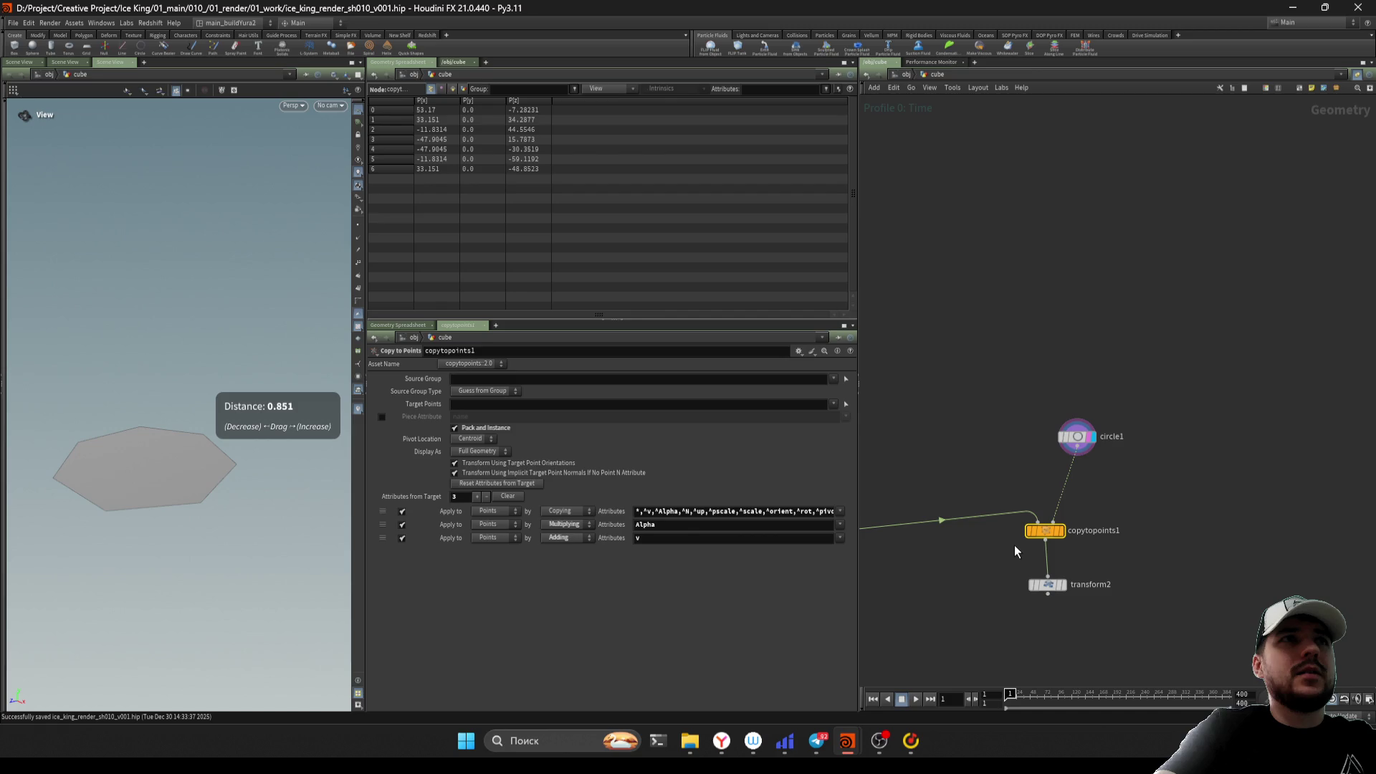
left_click(1061, 531)
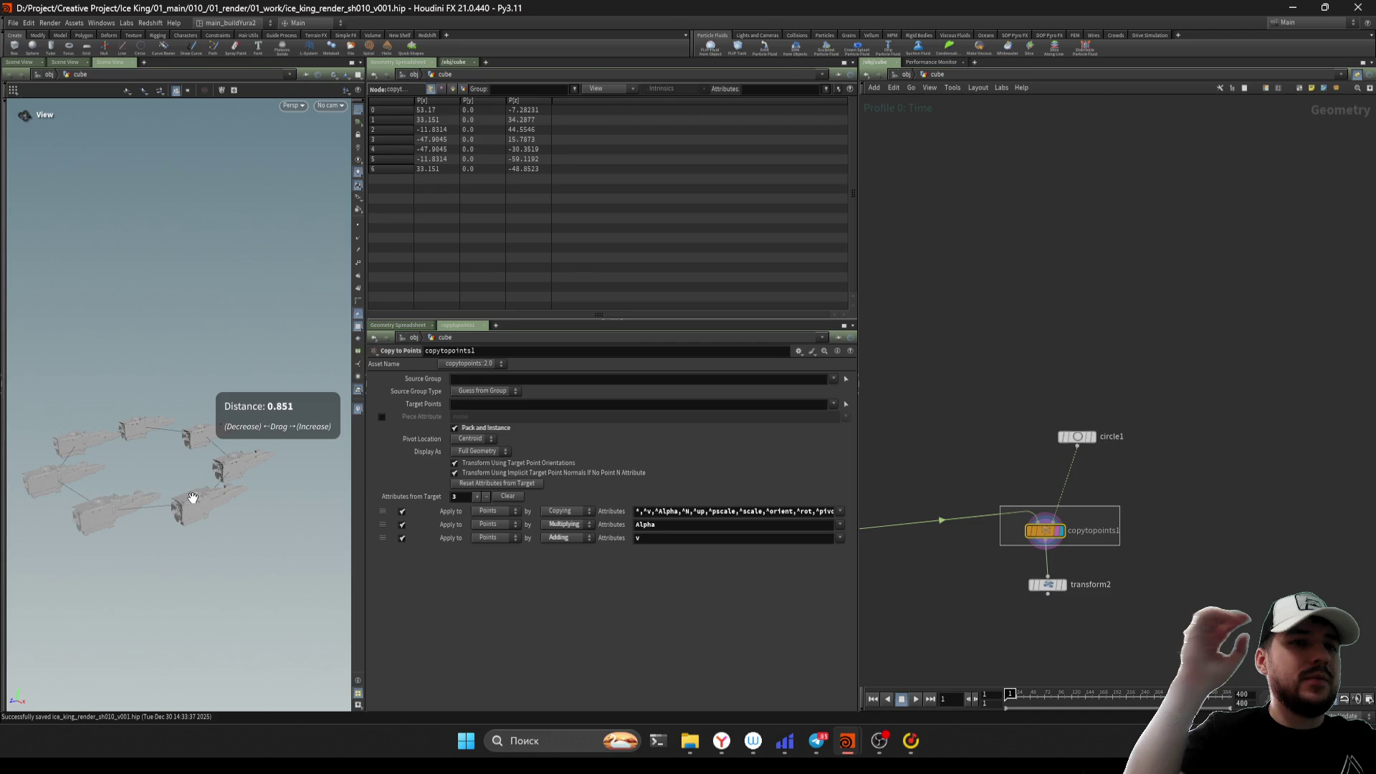
key("alt+Tab")
double_click(362, 559)
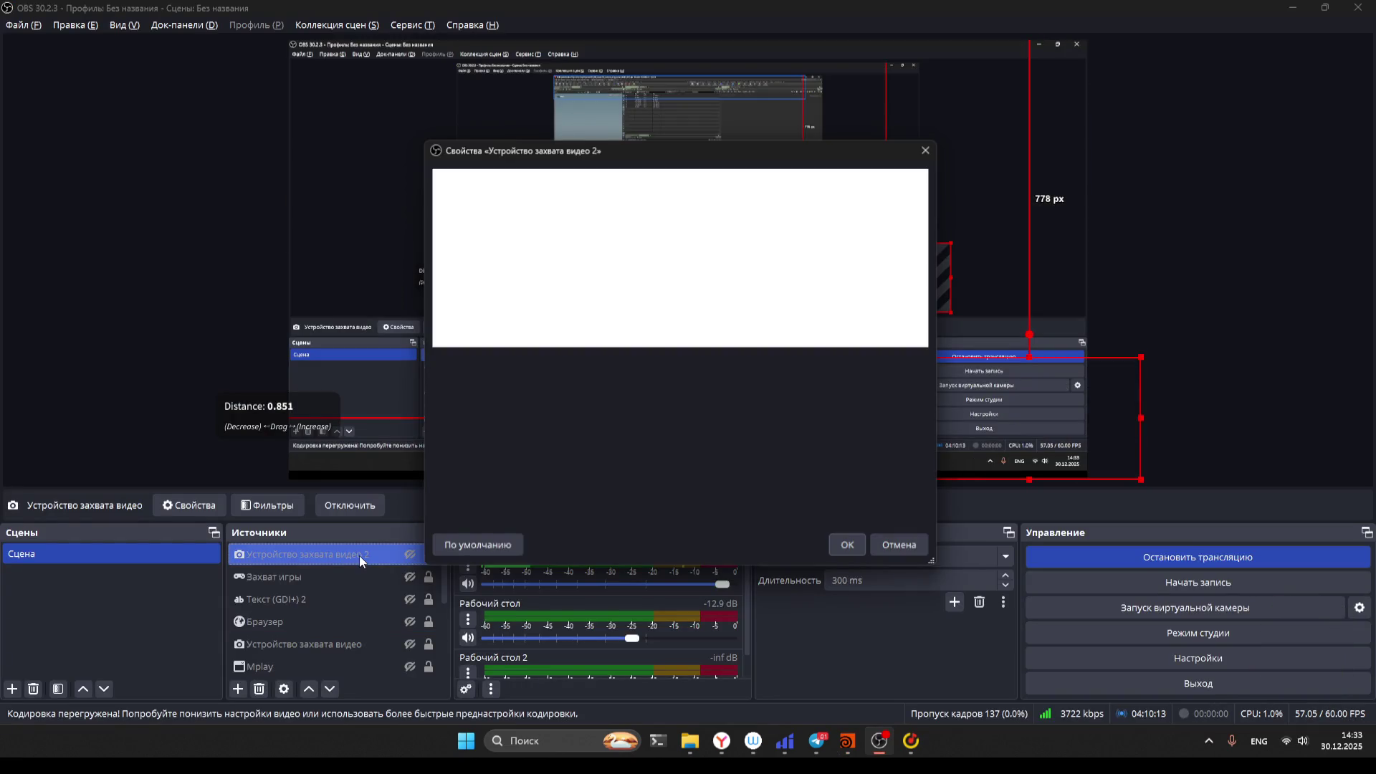
key("Escape")
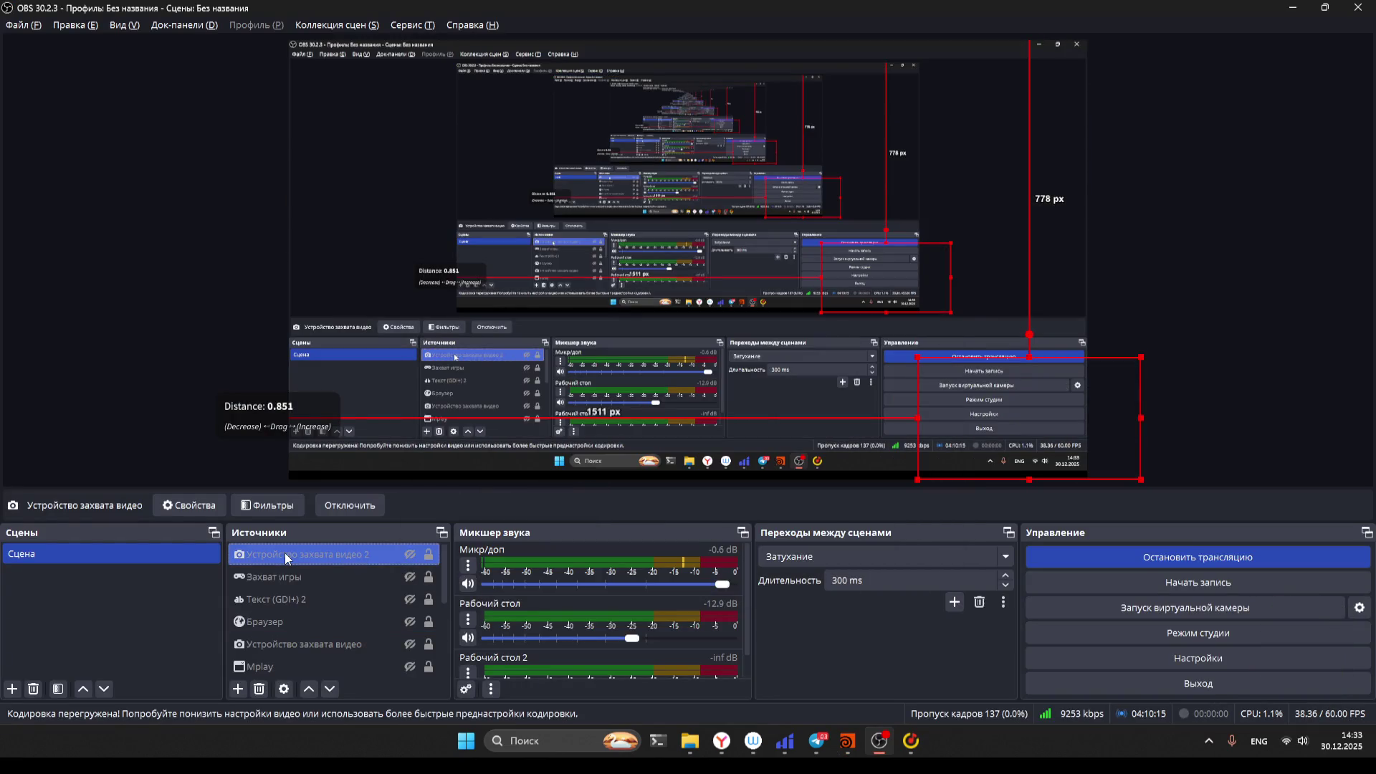
left_click(267, 506)
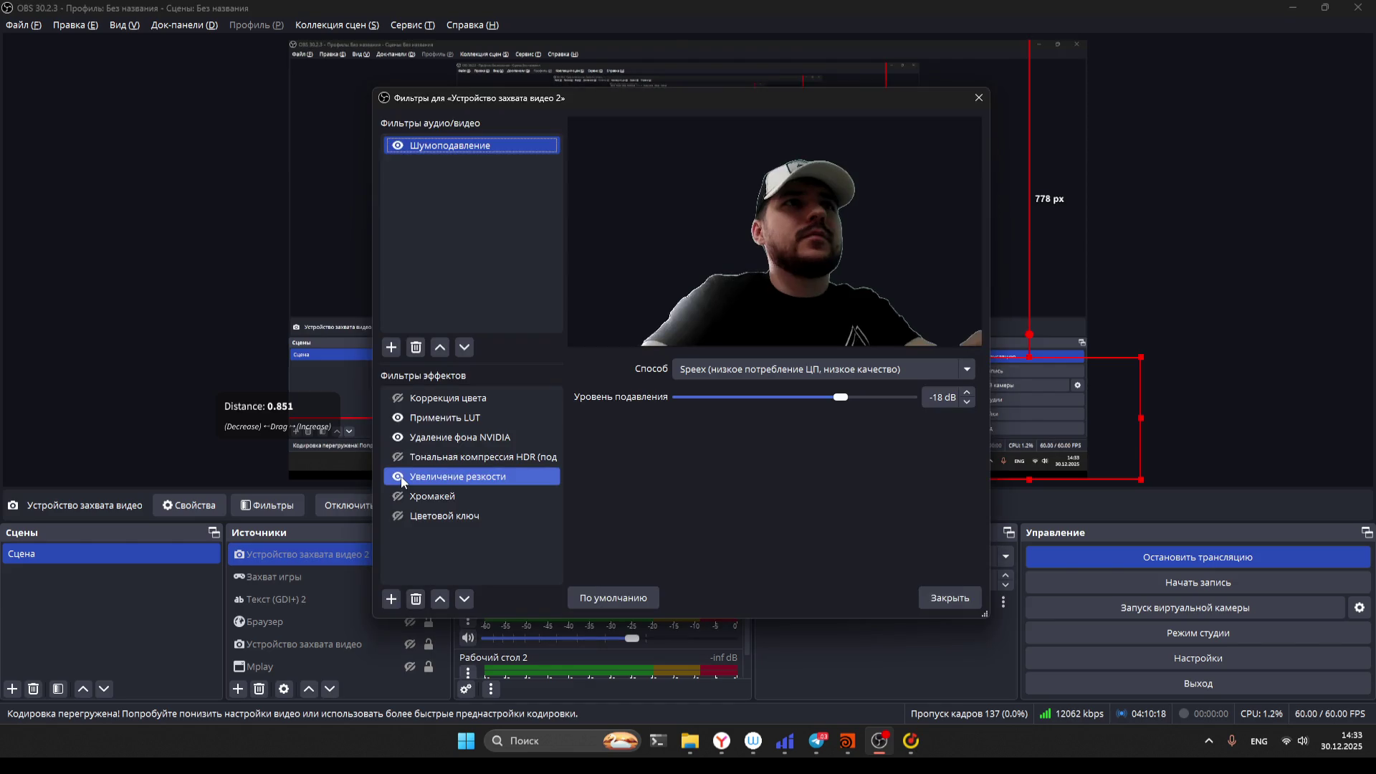
left_click(430, 437)
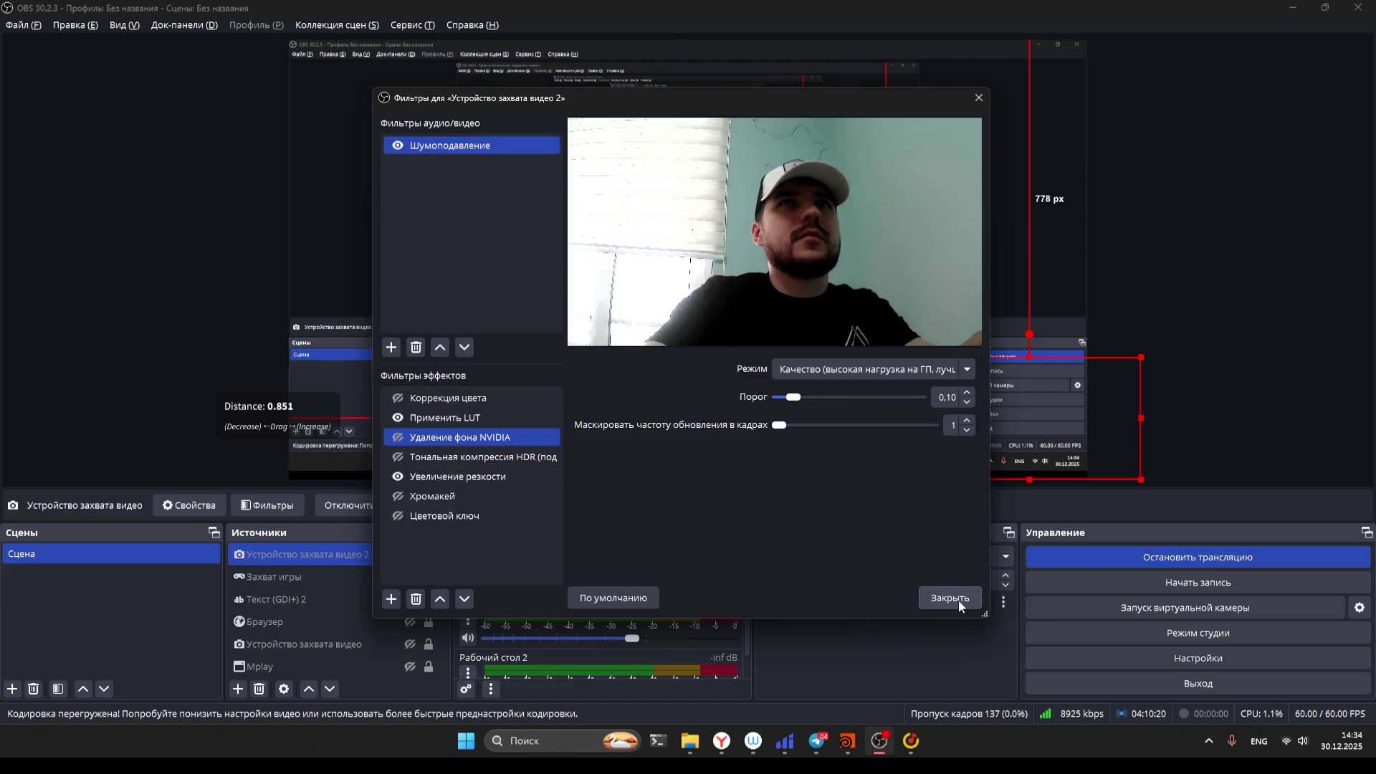
left_click(958, 600)
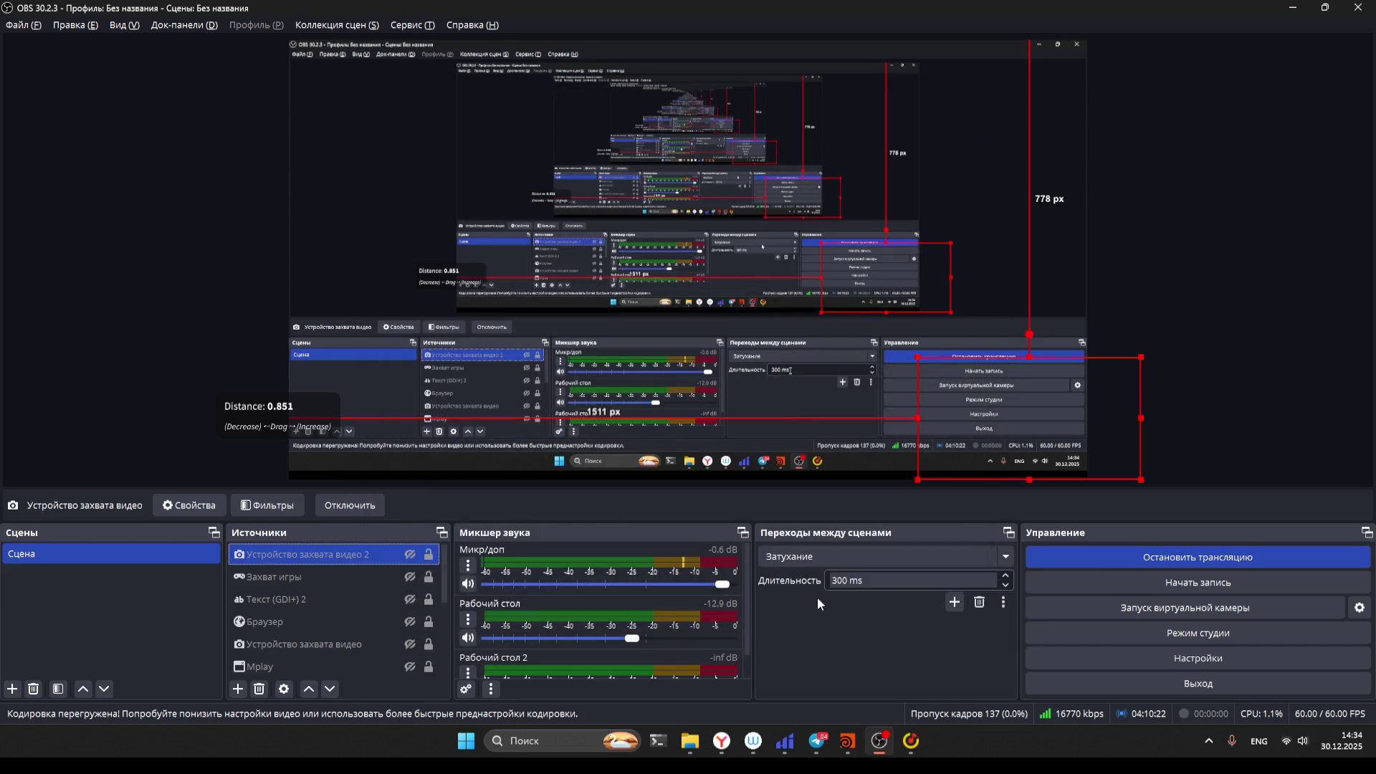
left_click(1288, 9)
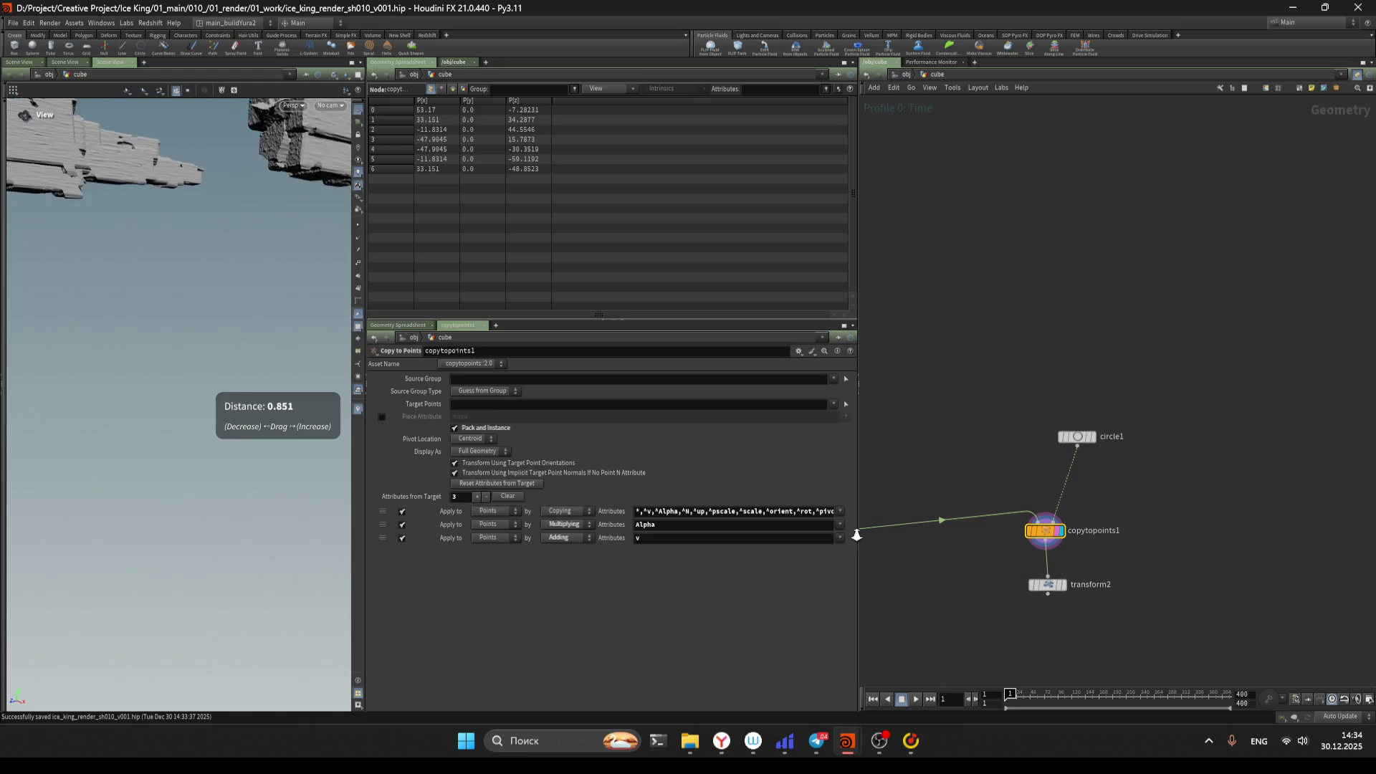
Box-select copytopoints1 and pan to the upstream pillar chain to add a node there
scroll(101, 423, "down", 3)
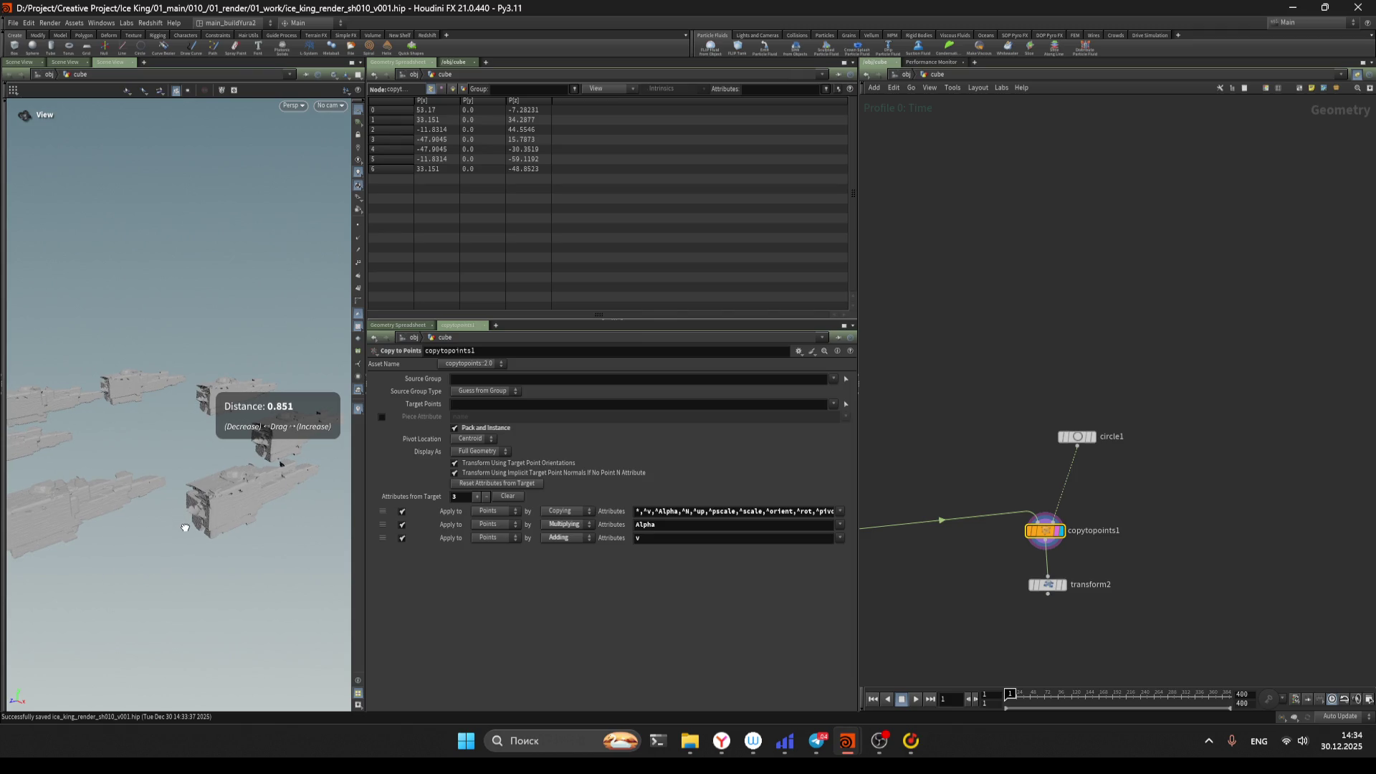
middle_click_drag(999, 578, 1035, 554)
left_click_drag(1046, 534, 1138, 482)
mouse_move(1095, 579)
middle_mouse_down()
mouse_move(1126, 567)
mouse_move(1022, 505)
mouse_move(1074, 530)
mouse_move(1060, 600)
mouse_move(979, 506)
mouse_move(893, 552)
mouse_move(894, 598)
middle_mouse_up()
key("Tab")
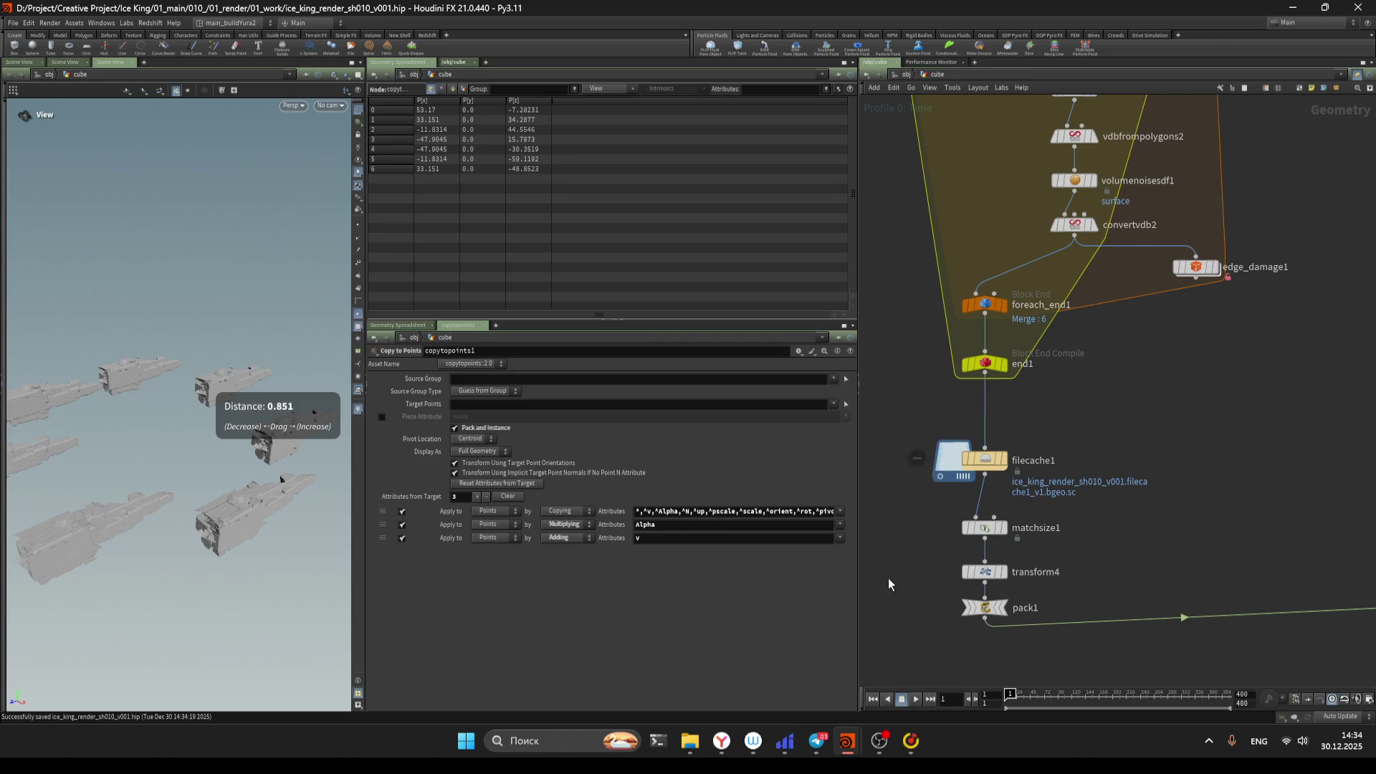
Insert a PolyReduce node between transform4 and pack1, keeping 10 percent of polygons
type("polyreduce")
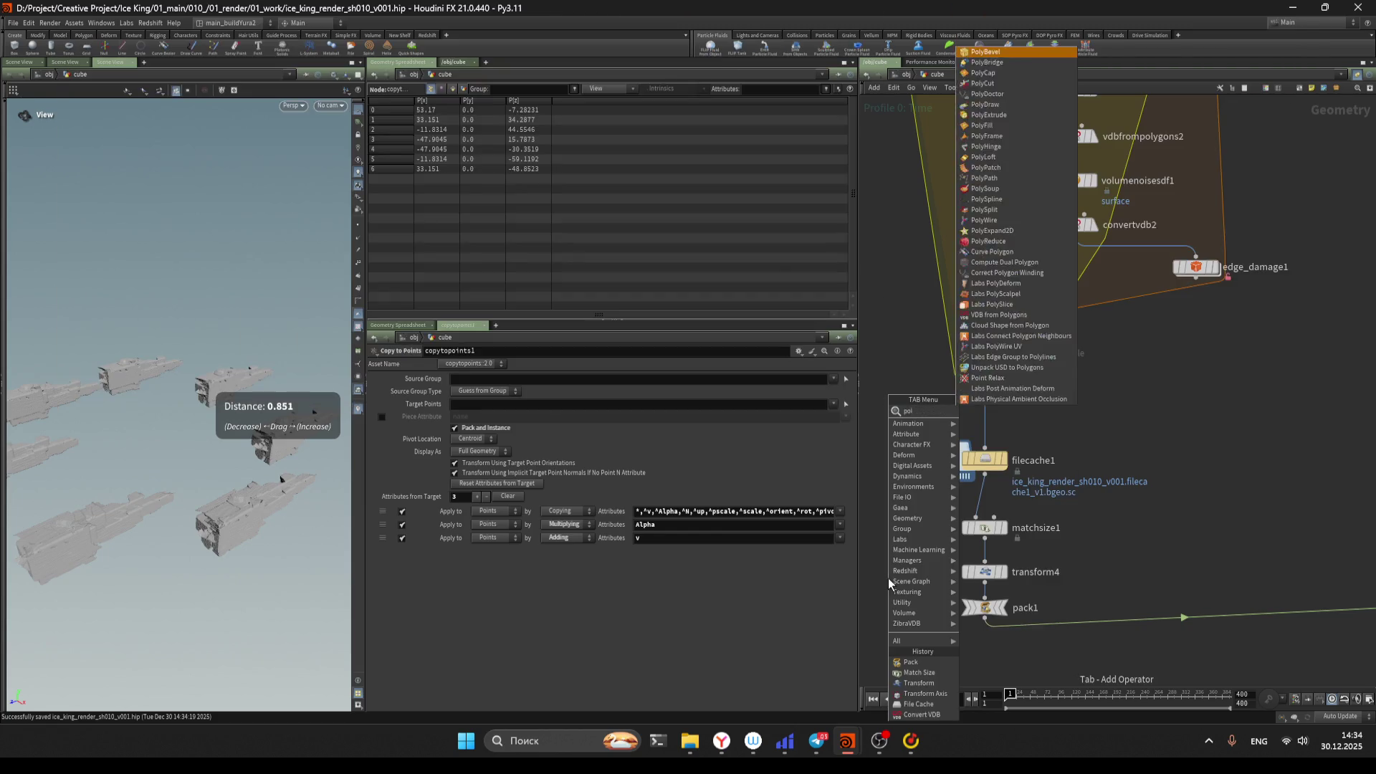
key("Return")
left_click(888, 577)
scroll(893, 582, "up", 2)
mouse_move(892, 582)
left_mouse_down()
mouse_move(1032, 601)
mouse_move(1034, 635)
left_mouse_up()
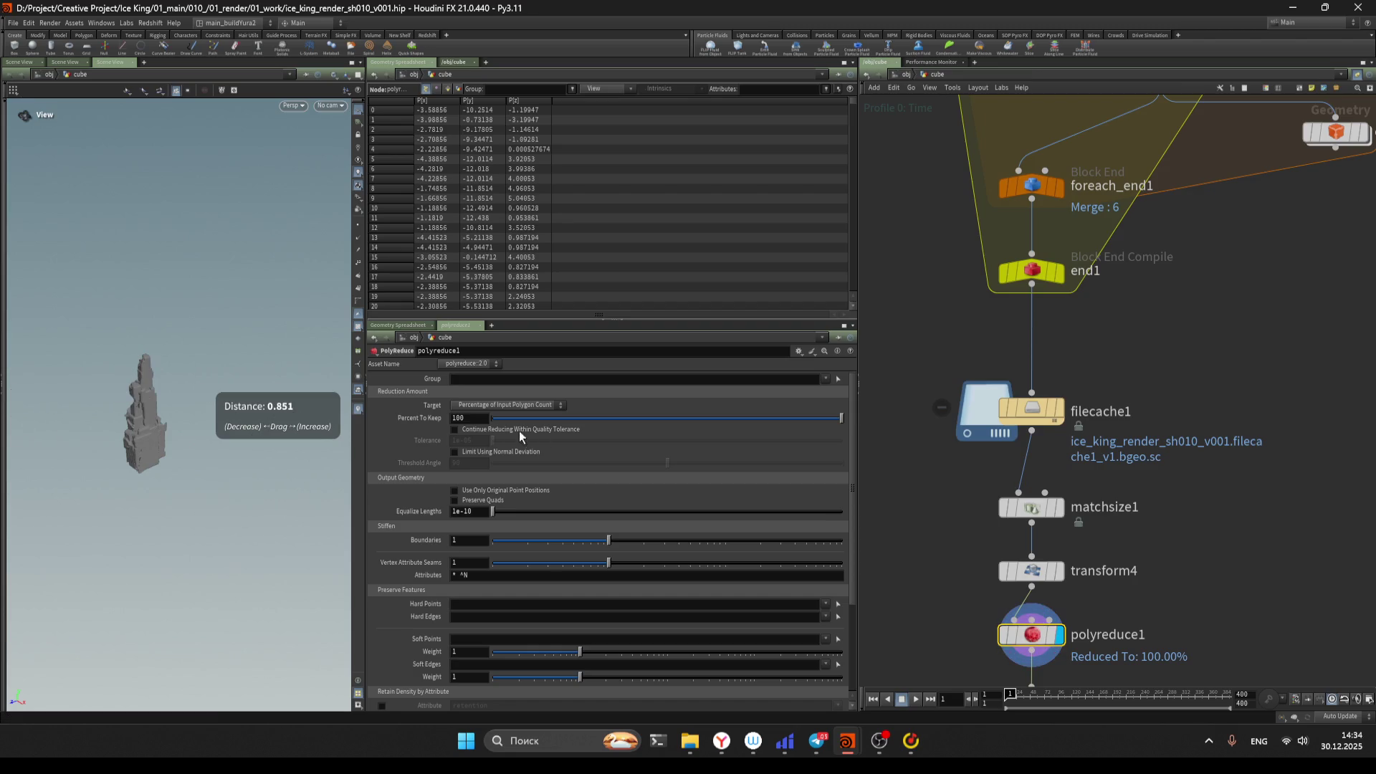
left_click(469, 418)
type("=02")
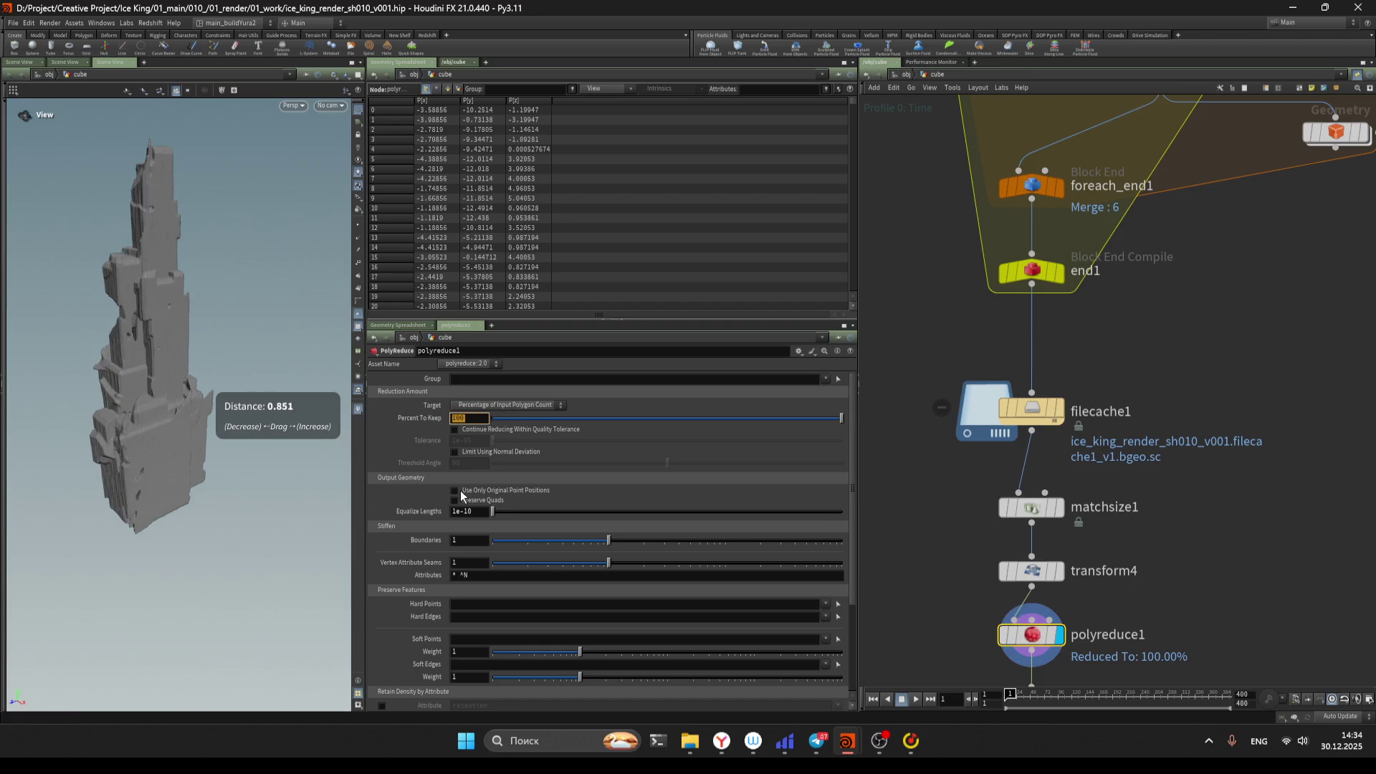
type("10")
key("Return")
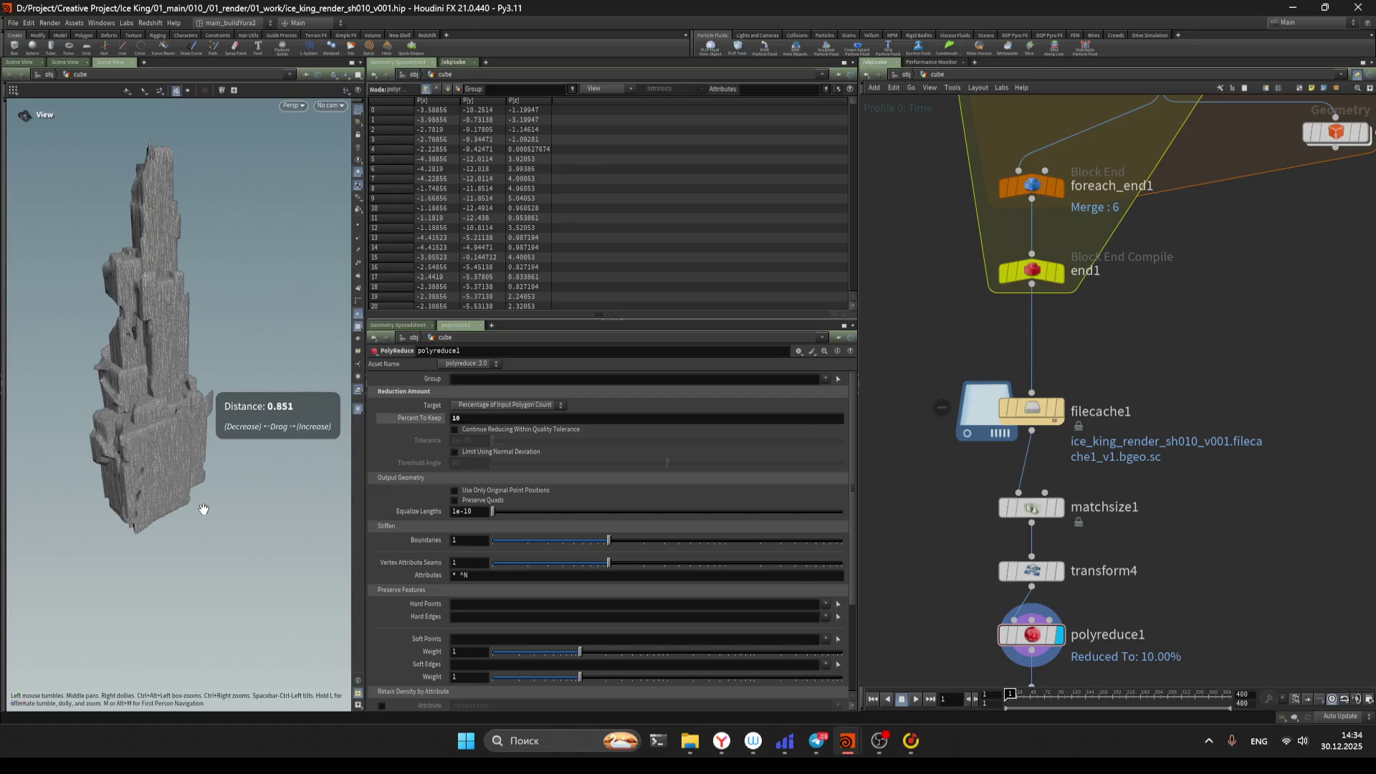
scroll(941, 522, "down", 3)
middle_click_drag(1182, 522, 1116, 465)
left_click(1067, 574)
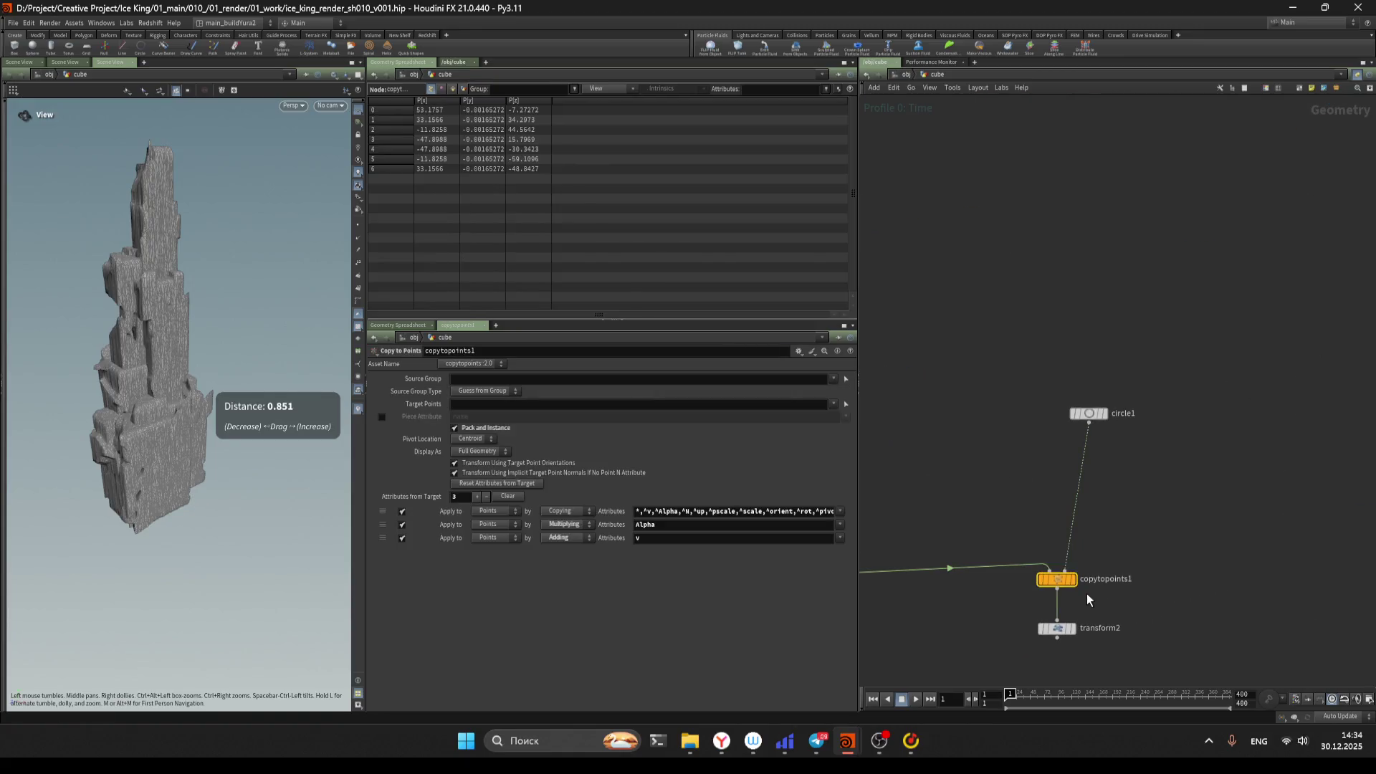
Copy transform1 and paste it below pack1 as transform5, rotating pillars 90° in X
scroll(1104, 556, "down", 2)
scroll(999, 584, "down", 2)
middle_click_drag(1180, 498, 1078, 399)
scroll(1077, 398, "up", 2)
left_click(1150, 570)
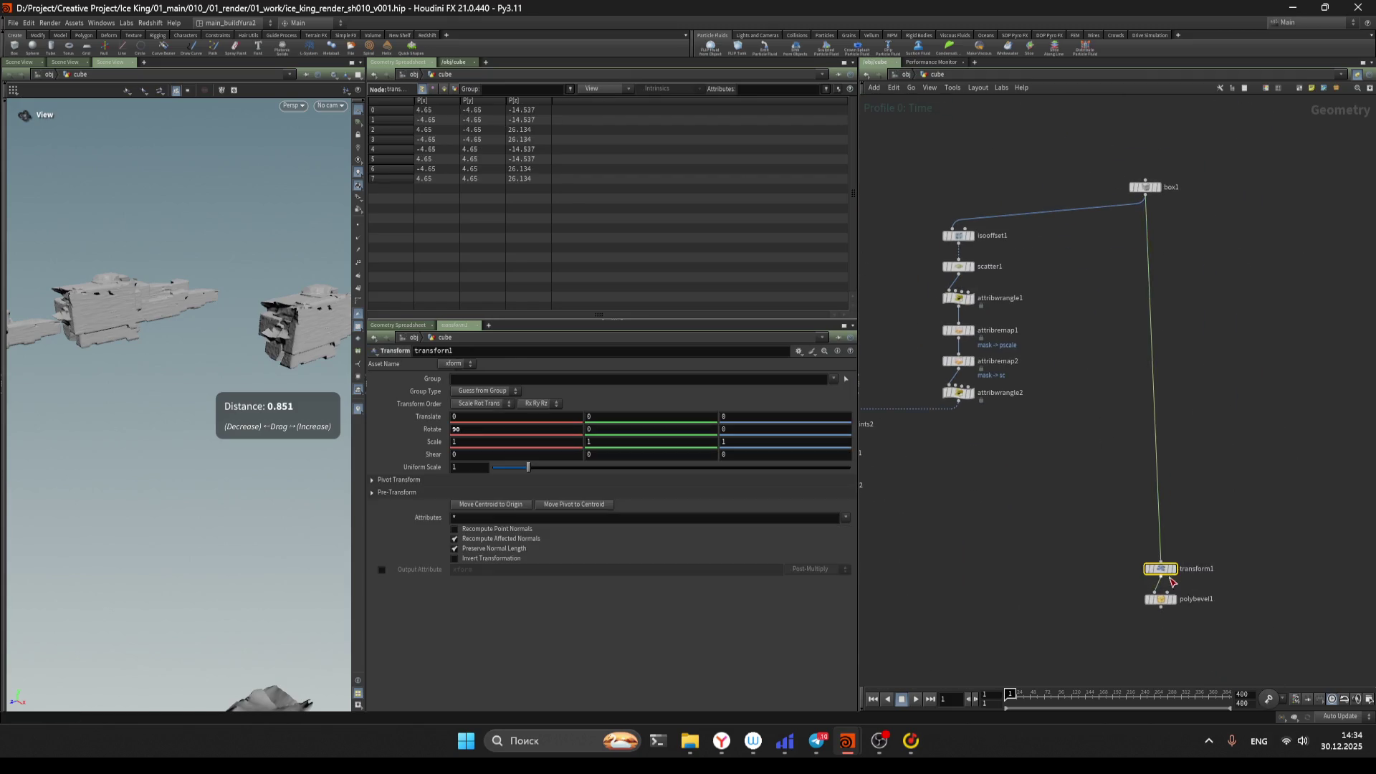
key("ctrl+c")
scroll(1116, 617, "down", 3)
middle_click_drag(1115, 617, 1146, 441)
scroll(1060, 497, "up", 2)
key("ctrl+v")
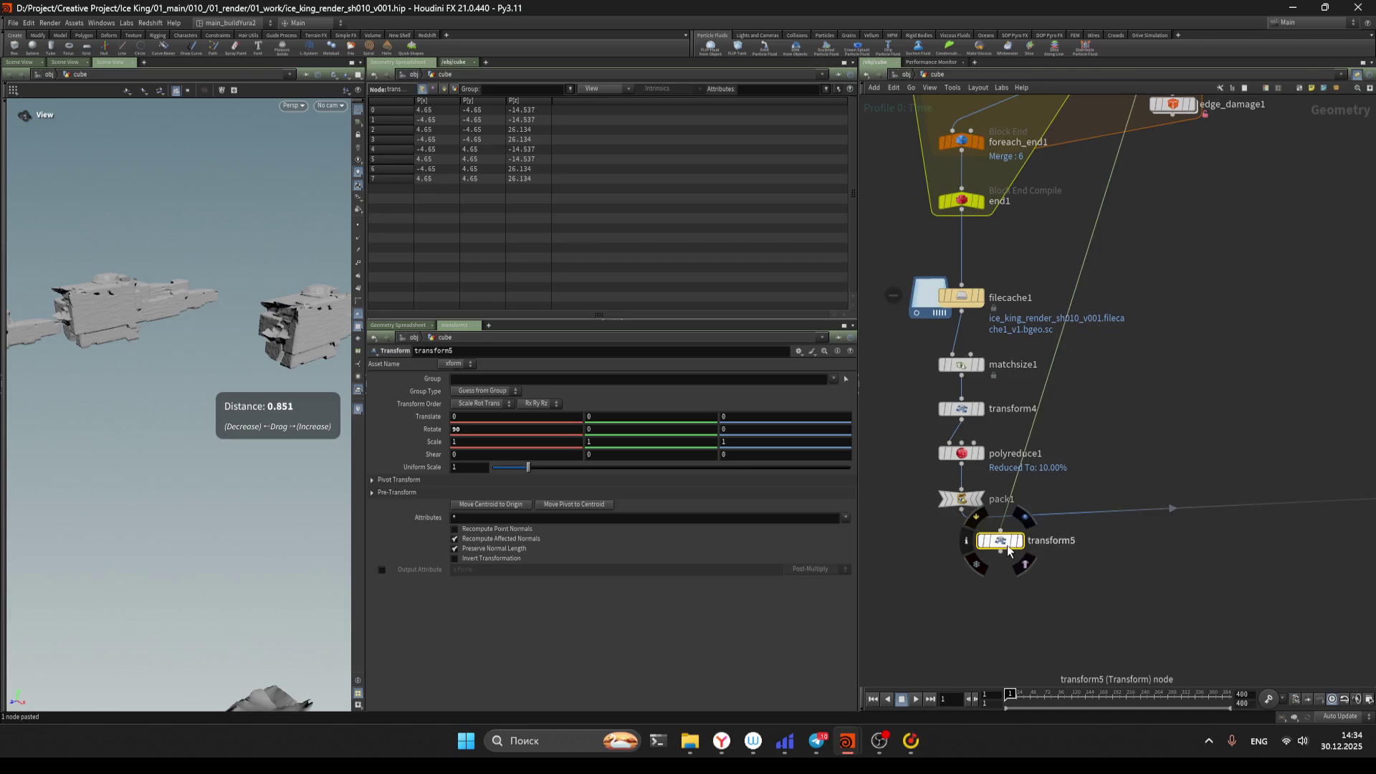
left_click_drag(1060, 502, 975, 531)
Display transform2 through the cam_sh010 camera and save the scene
mouse_move(1147, 566)
middle_mouse_down()
mouse_move(991, 560)
mouse_move(922, 534)
middle_mouse_up()
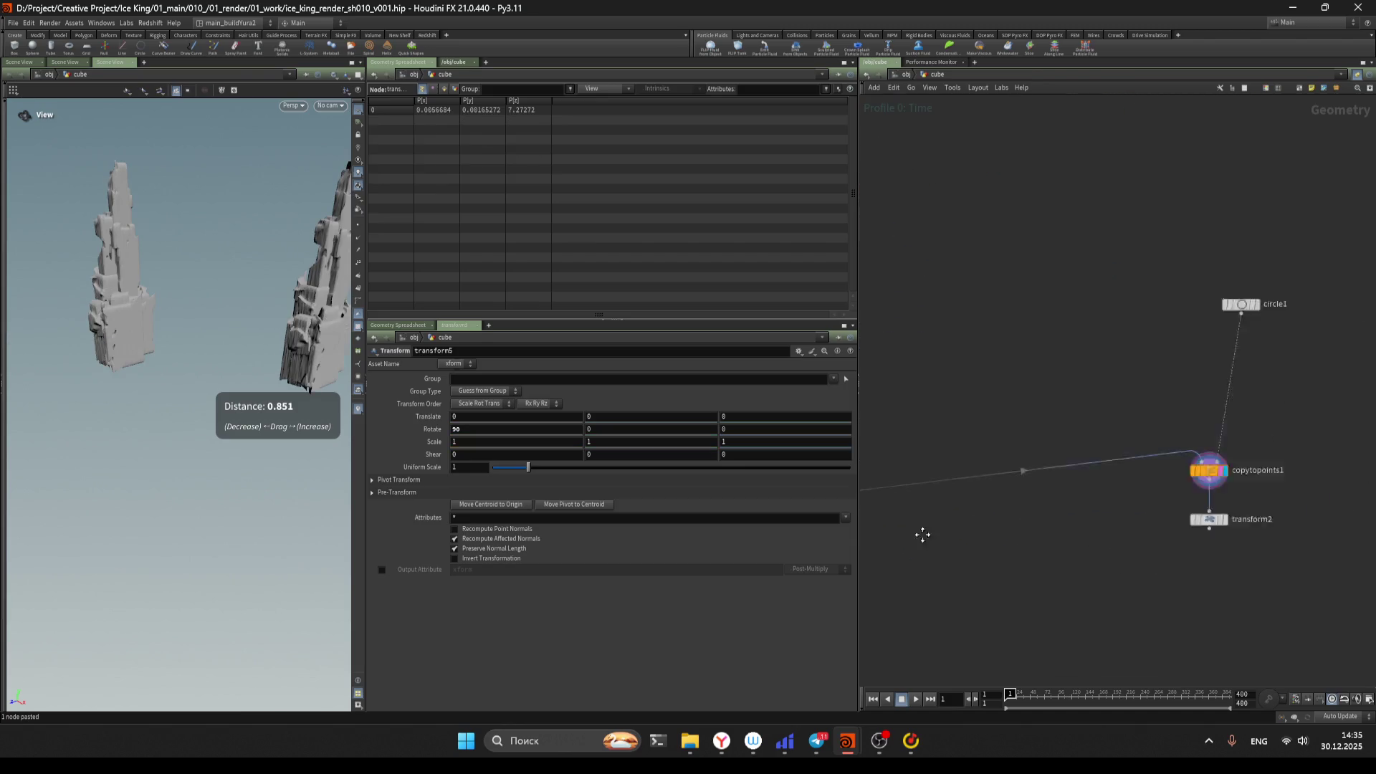
left_click(1078, 526)
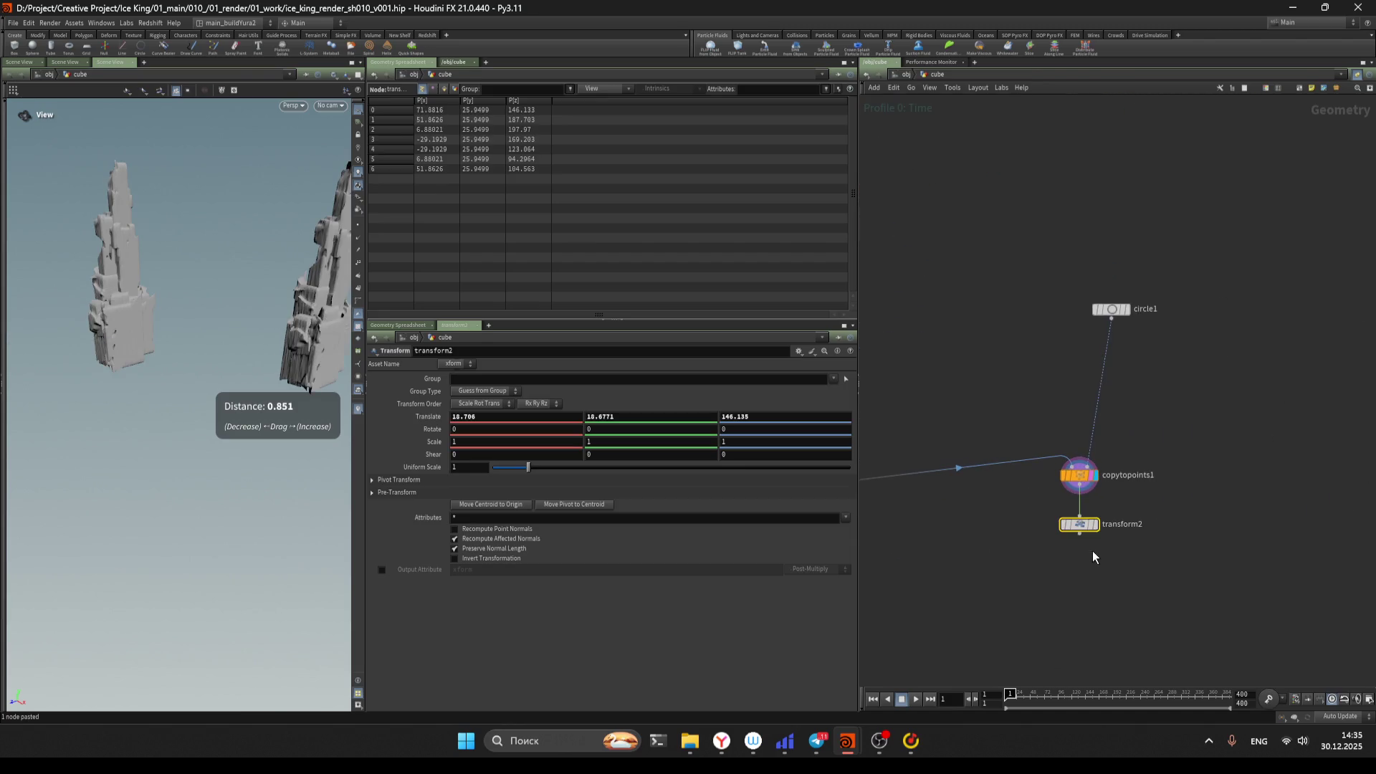
left_click(332, 107)
left_click(337, 152)
middle_click_drag(966, 591, 958, 550)
key("ctrl+s")
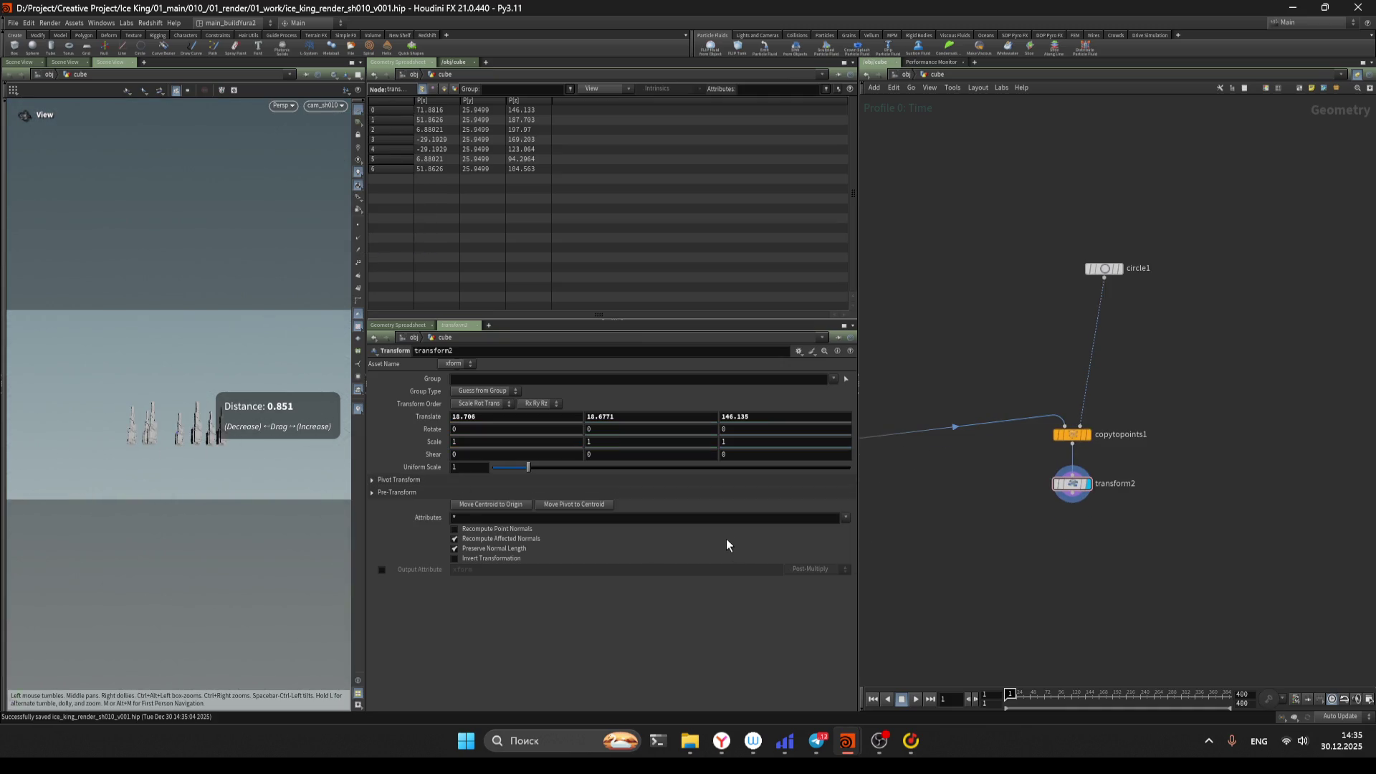
key("h")
key("ctrl+s")
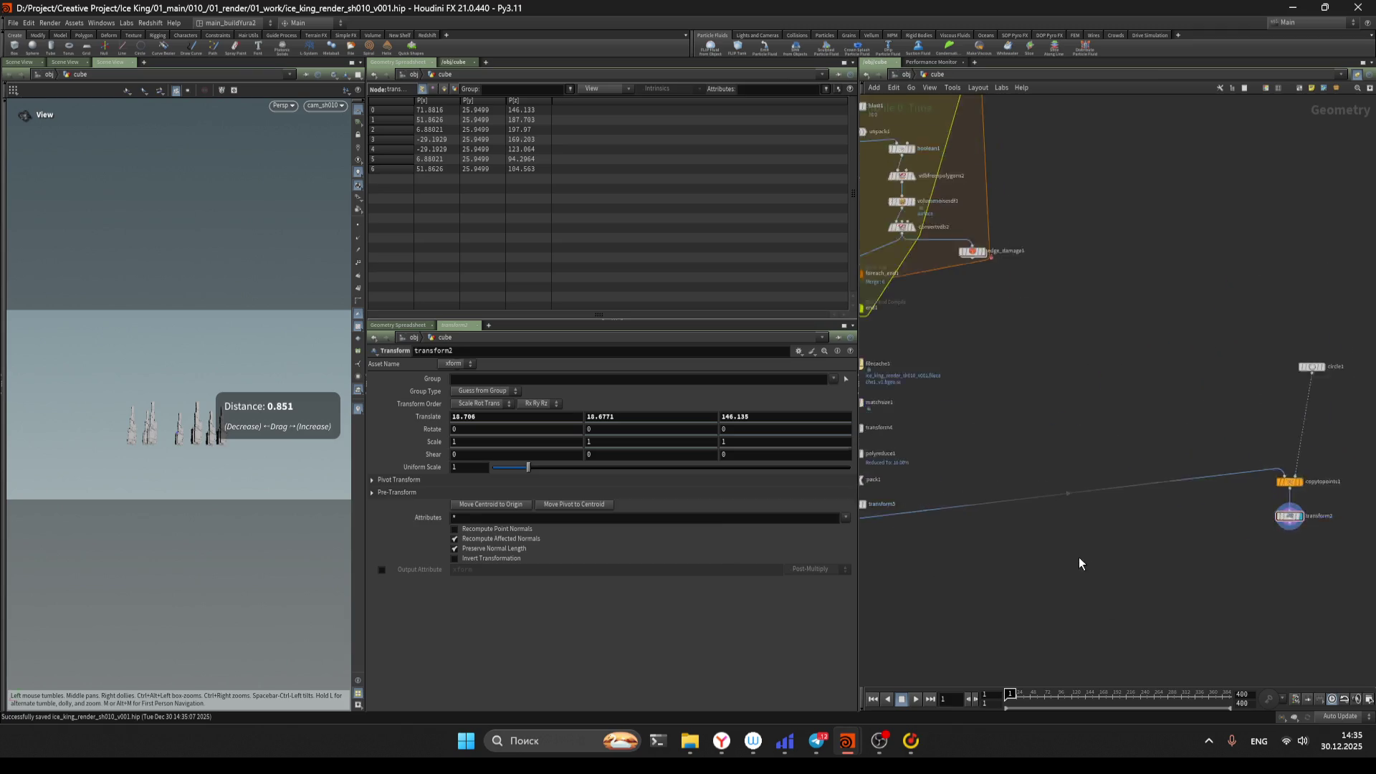
scroll(989, 517, "up", 2)
Raise transform4's uniform scale to 1.45
left_click(938, 479)
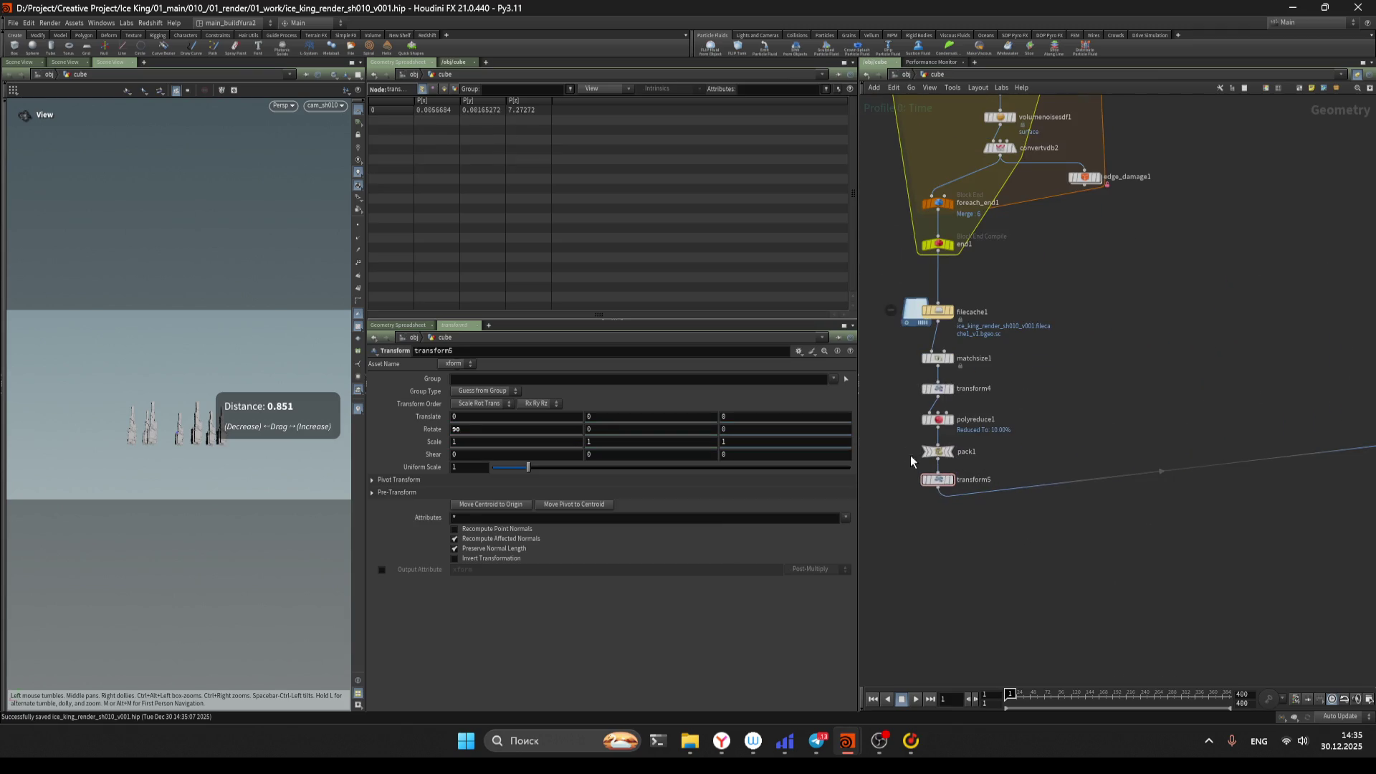
left_click(935, 388)
mouse_move(463, 466)
middle_mouse_down()
mouse_move(464, 482)
mouse_move(542, 499)
middle_mouse_up()
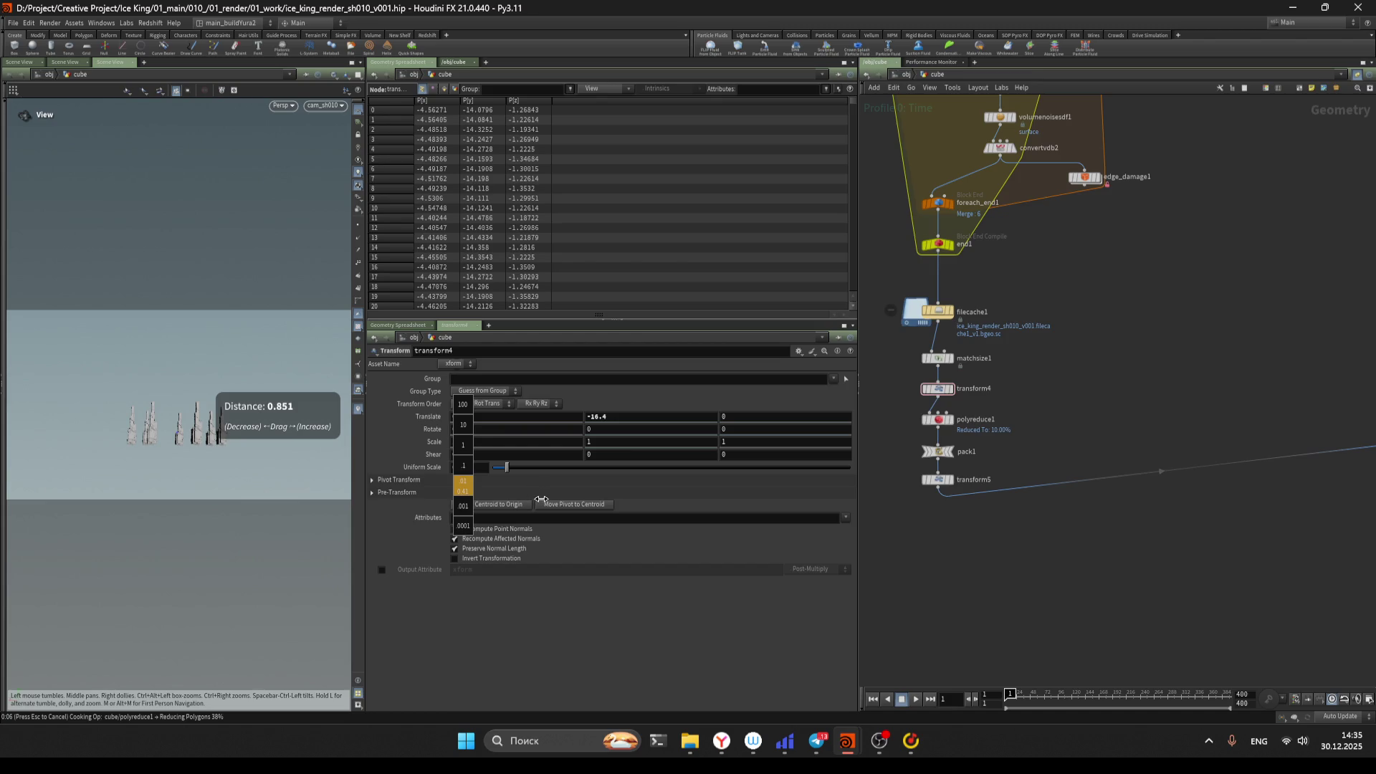
middle_click_drag(541, 499, 724, 469)
Move polyreduce1 up between filecache1 and matchsize1
mouse_move(945, 614)
middle_mouse_down()
mouse_move(992, 649)
mouse_move(989, 545)
middle_mouse_up()
scroll(988, 502, "up", 3)
mouse_move(988, 427)
left_mouse_down()
mouse_move(1085, 428)
mouse_move(1105, 392)
left_mouse_up()
left_click_drag(986, 262, 988, 281)
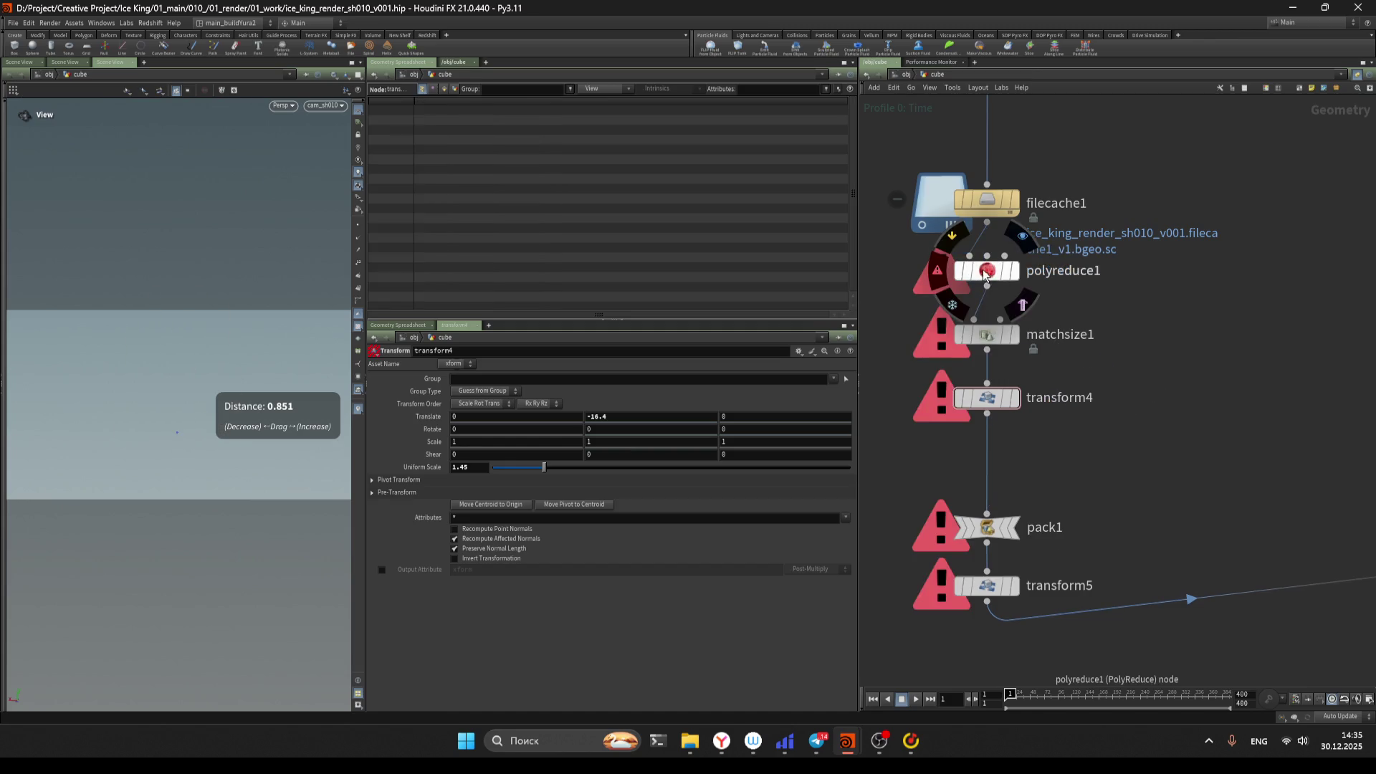
View polyreduce1's result and save the scene
left_click(988, 282)
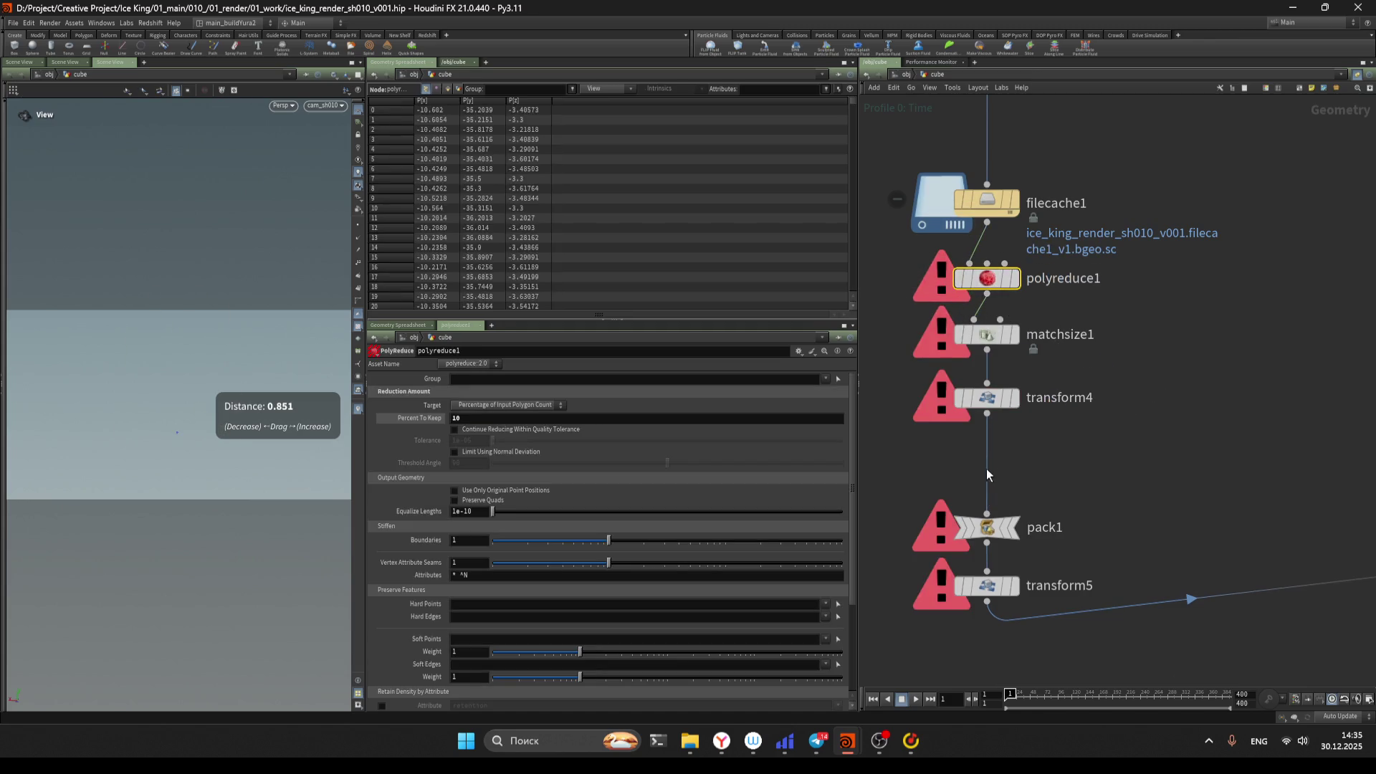
key("ctrl+s")
scroll(921, 304, "up", 2)
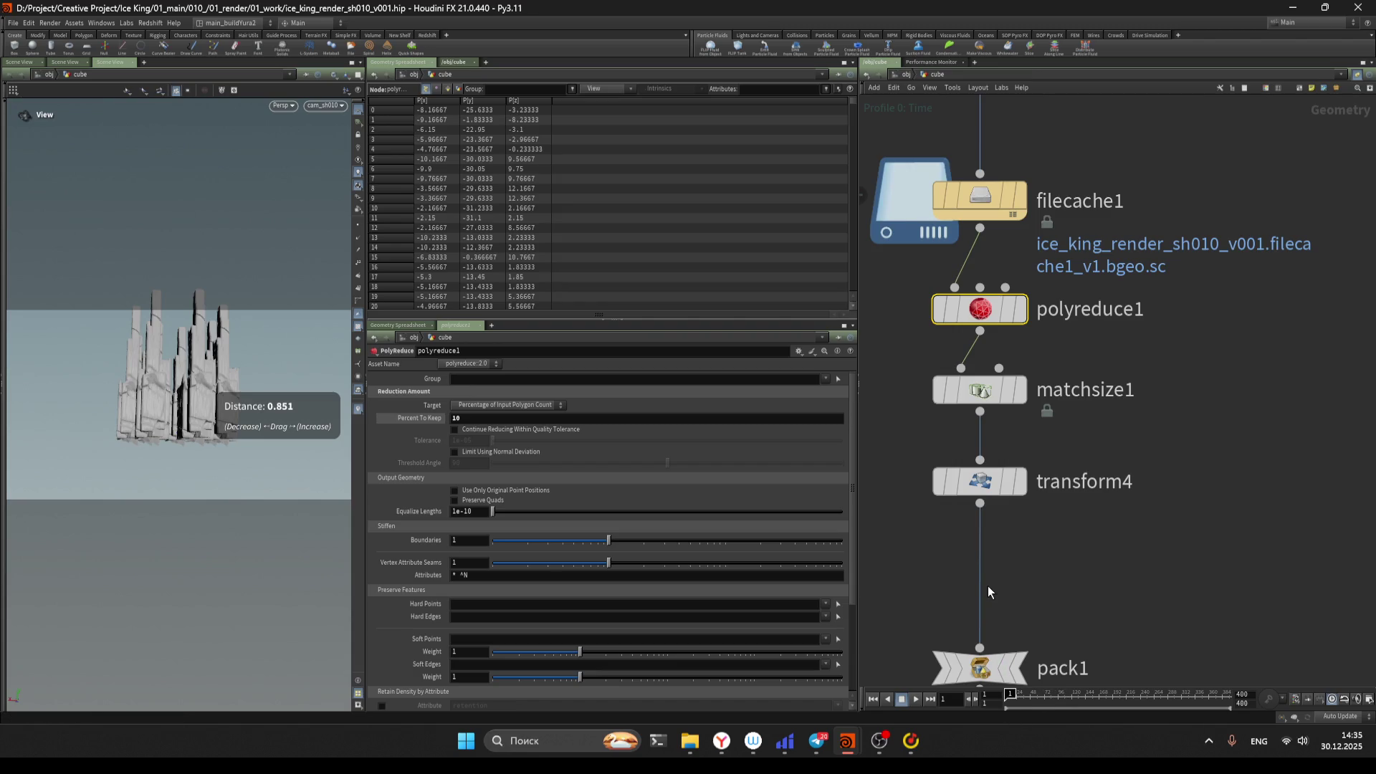
scroll(1105, 529, "down", 2)
Lower transform4's uniform scale to 0.86 and save again
left_click(997, 493)
mouse_move(529, 468)
left_mouse_down()
mouse_move(541, 467)
mouse_move(523, 469)
left_mouse_up()
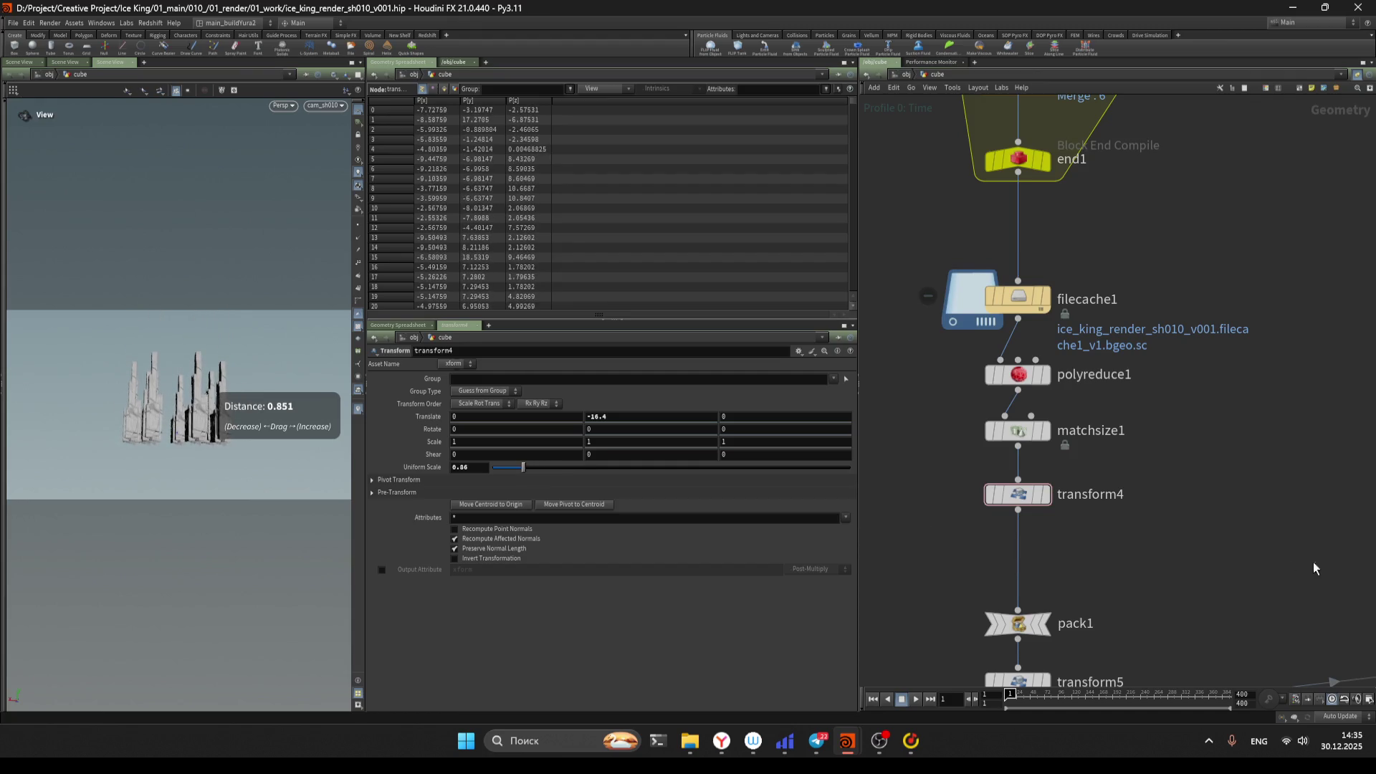
key("ctrl+s")
middle_click_drag(1194, 575, 1075, 449)
scroll(1075, 449, "down", 2)
key("Tab")
Insert an Attribute Randomize node between circle1 and copytopoints1, randomizing attribute N
mouse_move(1069, 457)
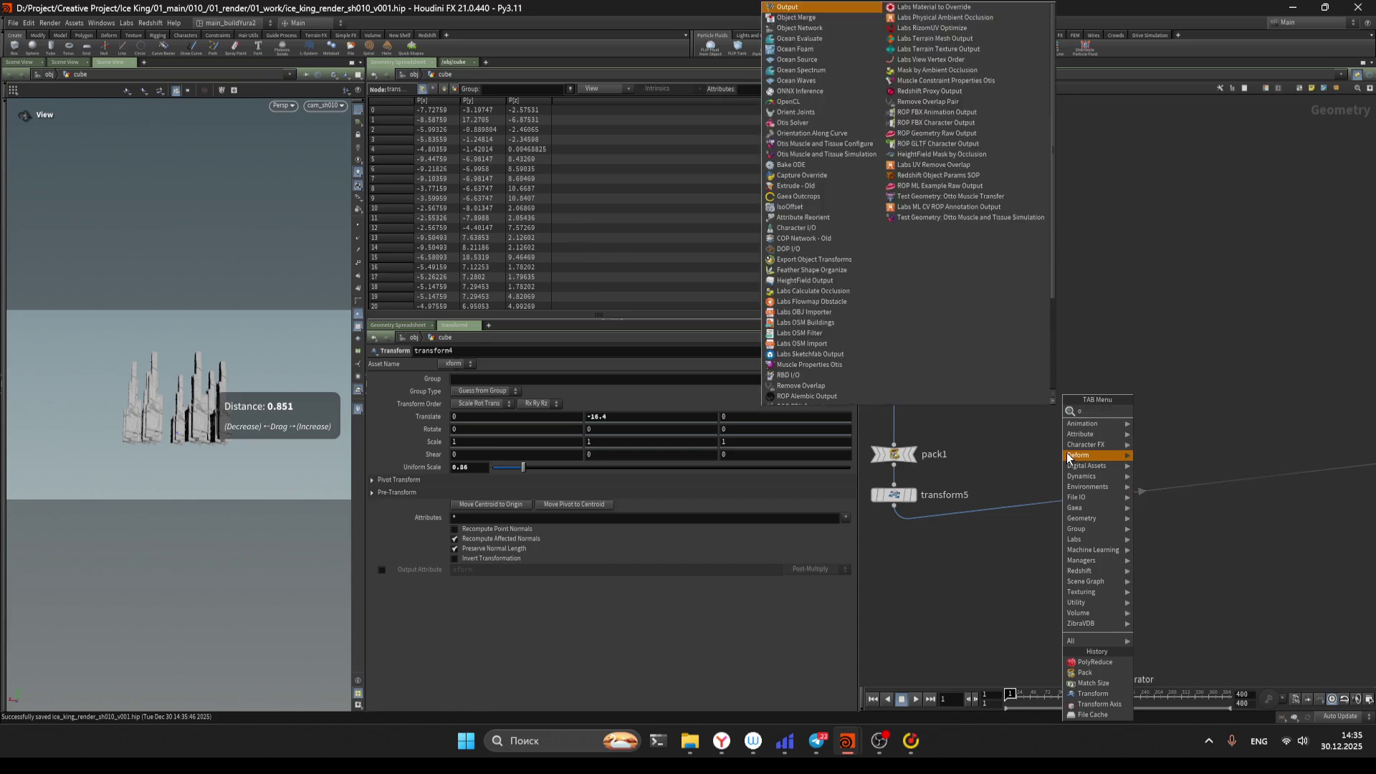
type("orien")
key("BackSpace")
key("BackSpace")
key("BackSpace")
type("rand")
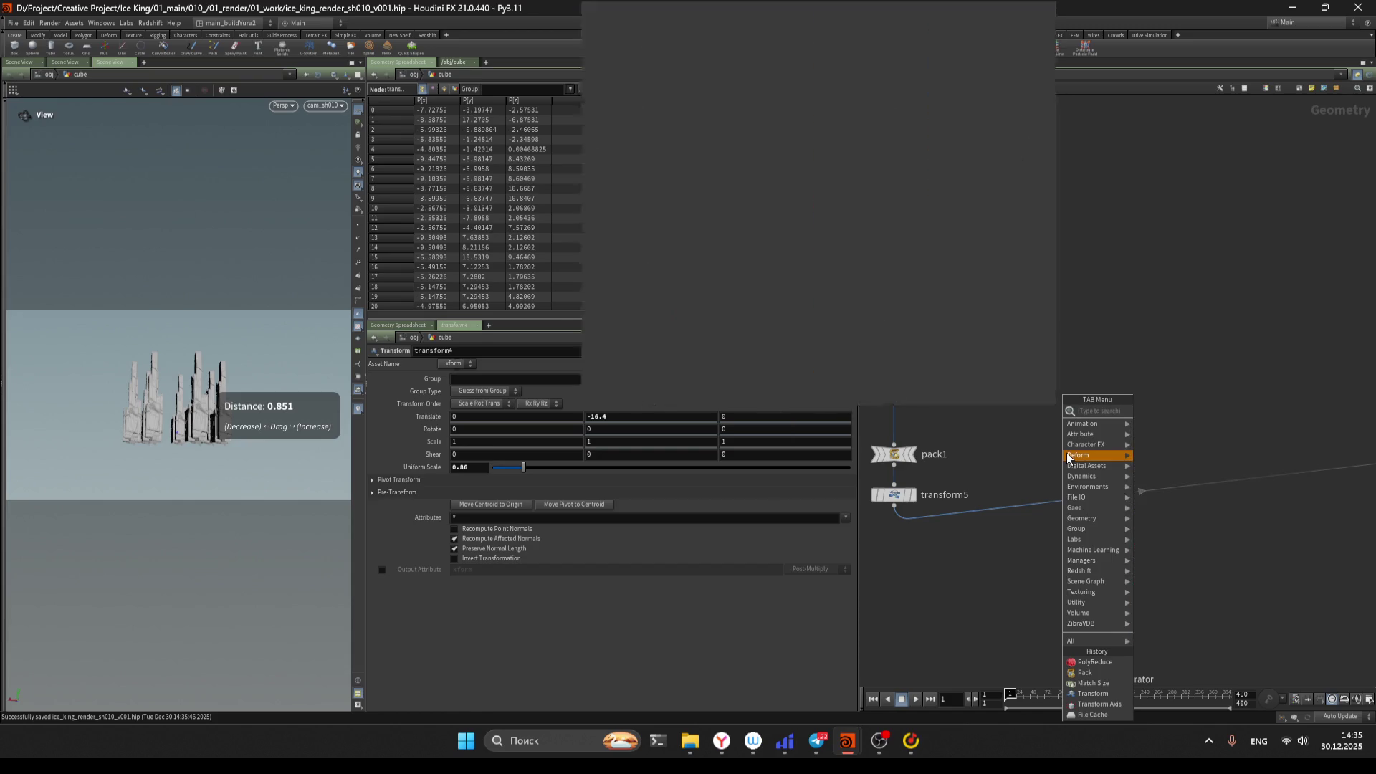
key("Return")
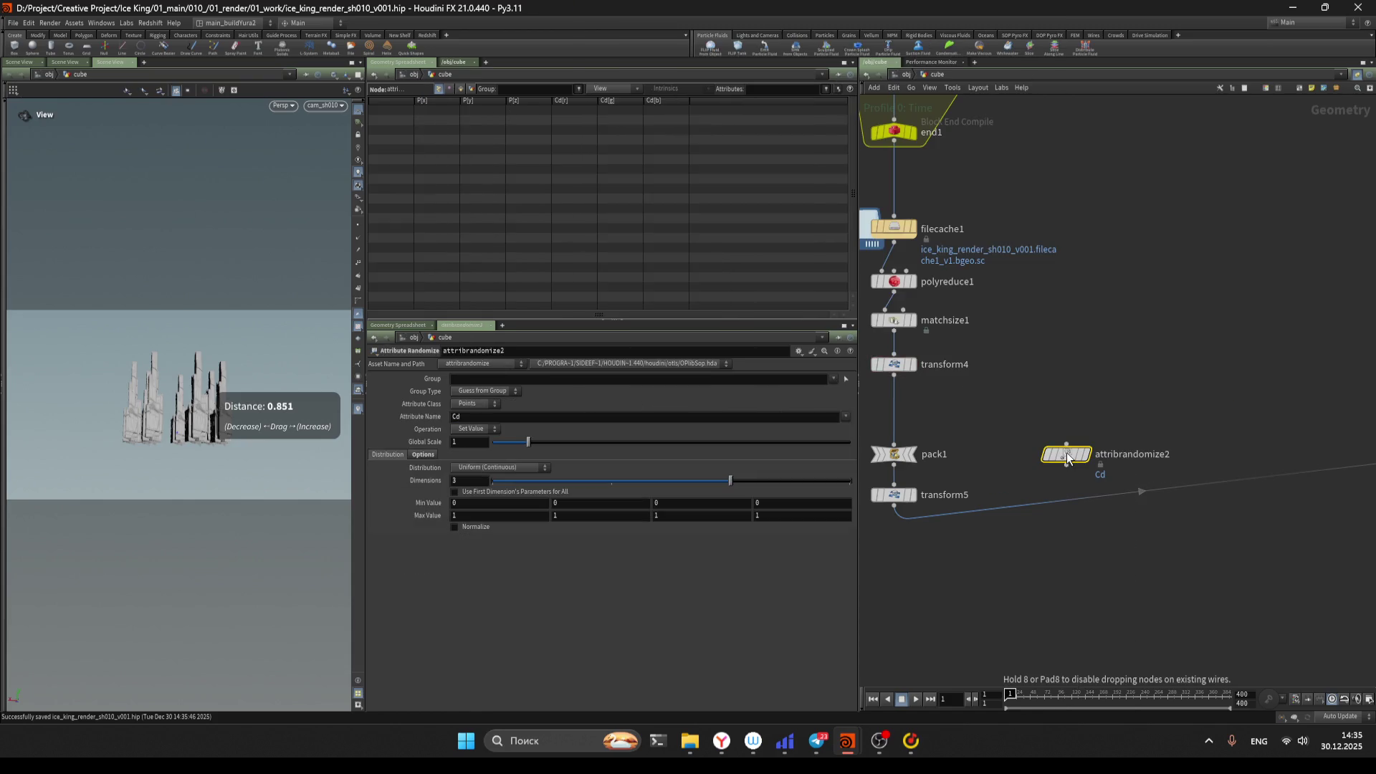
scroll(1066, 453, "down", 3)
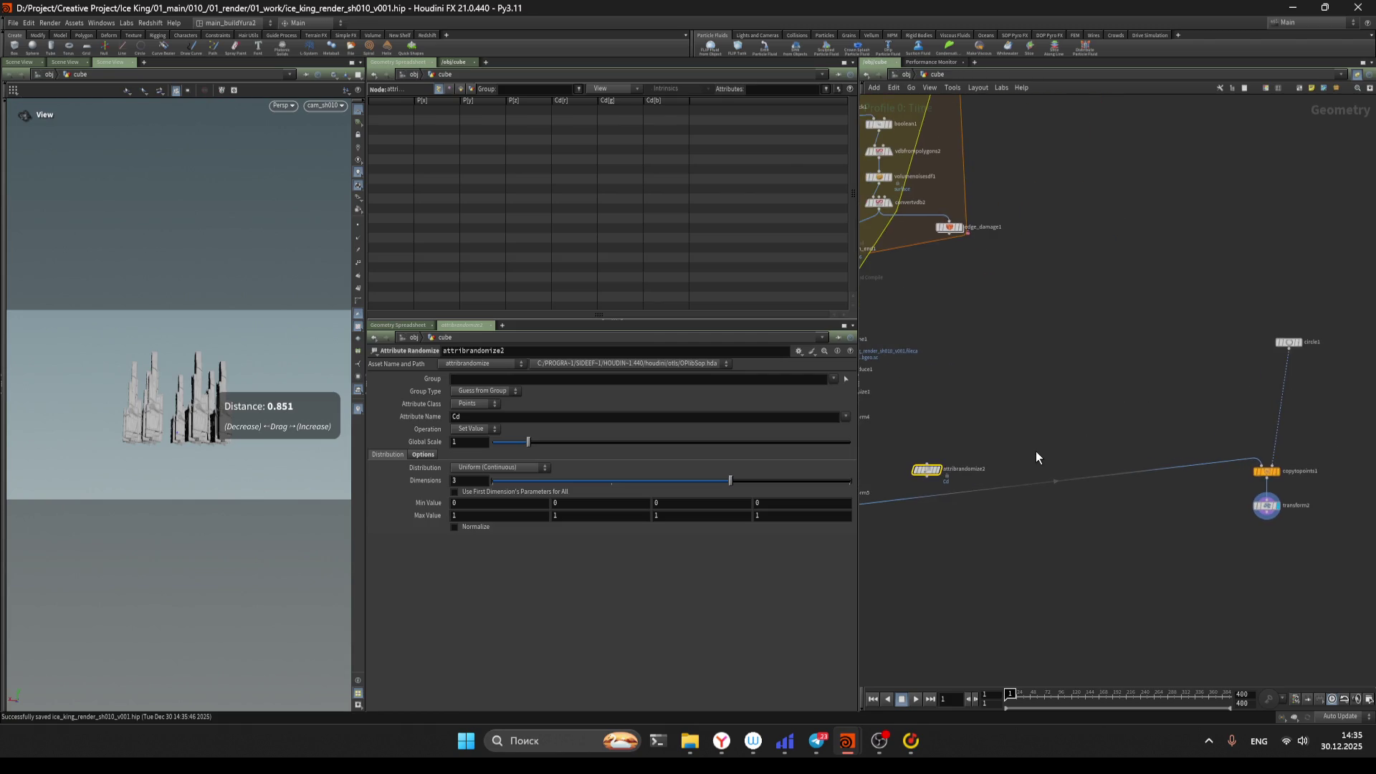
left_click_drag(942, 468, 1280, 430)
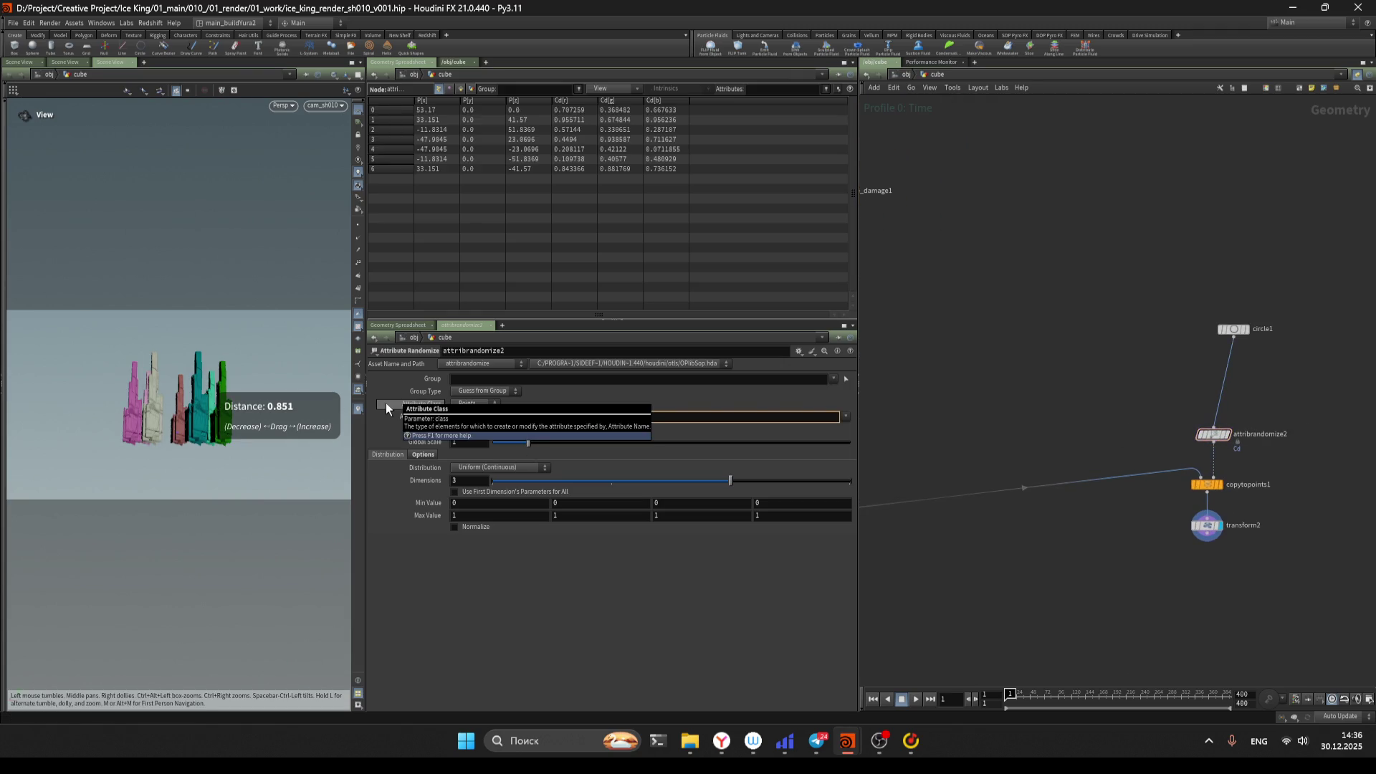
type("N")
key("Return")
Set attribrandomize2's Max Value x, y and z to 0
left_click_drag(1159, 396, 1231, 453)
left_click(501, 515)
type("0")
key("Tab")
type("0")
key("Tab")
type("0")
key("Return")
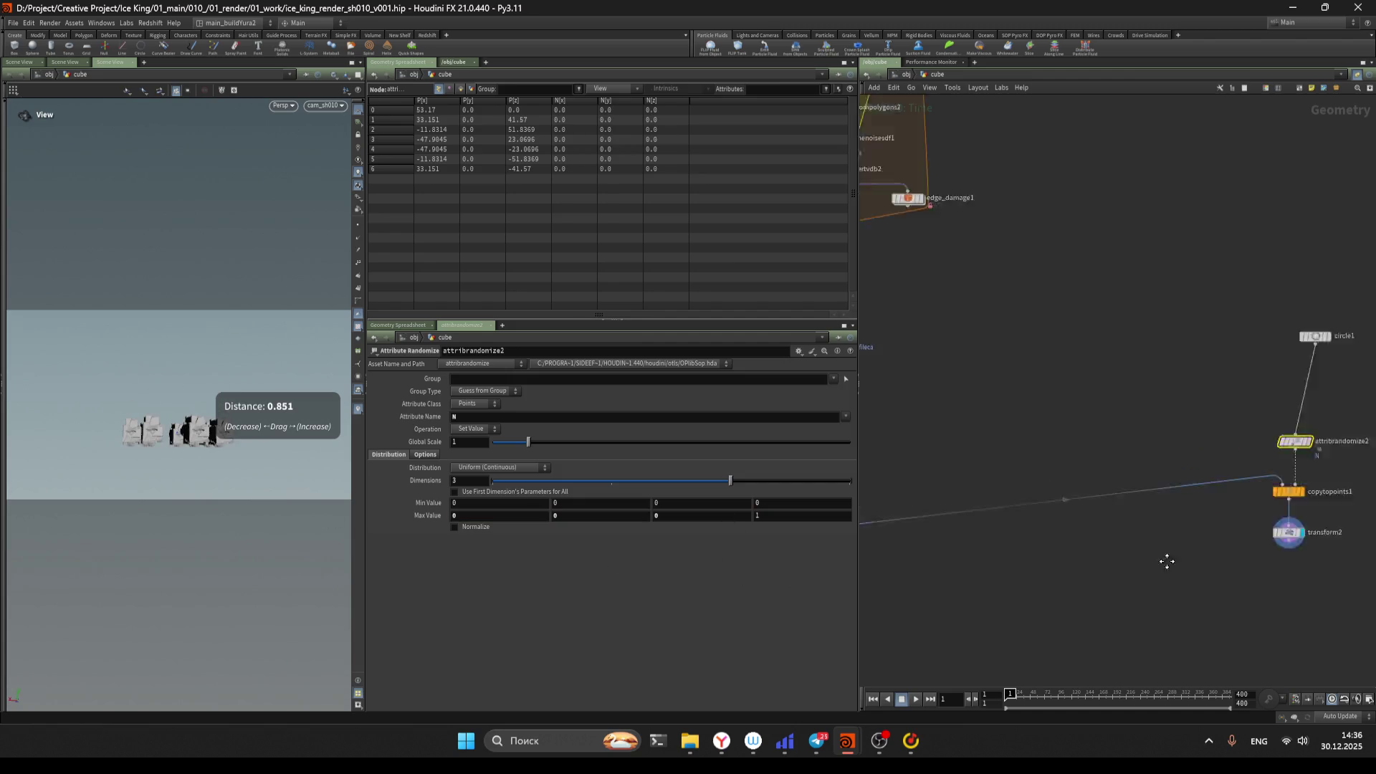
Set the first N component's range to min -0.001 and max 0.0001
left_click(950, 523)
middle_click_drag(1139, 593, 936, 480)
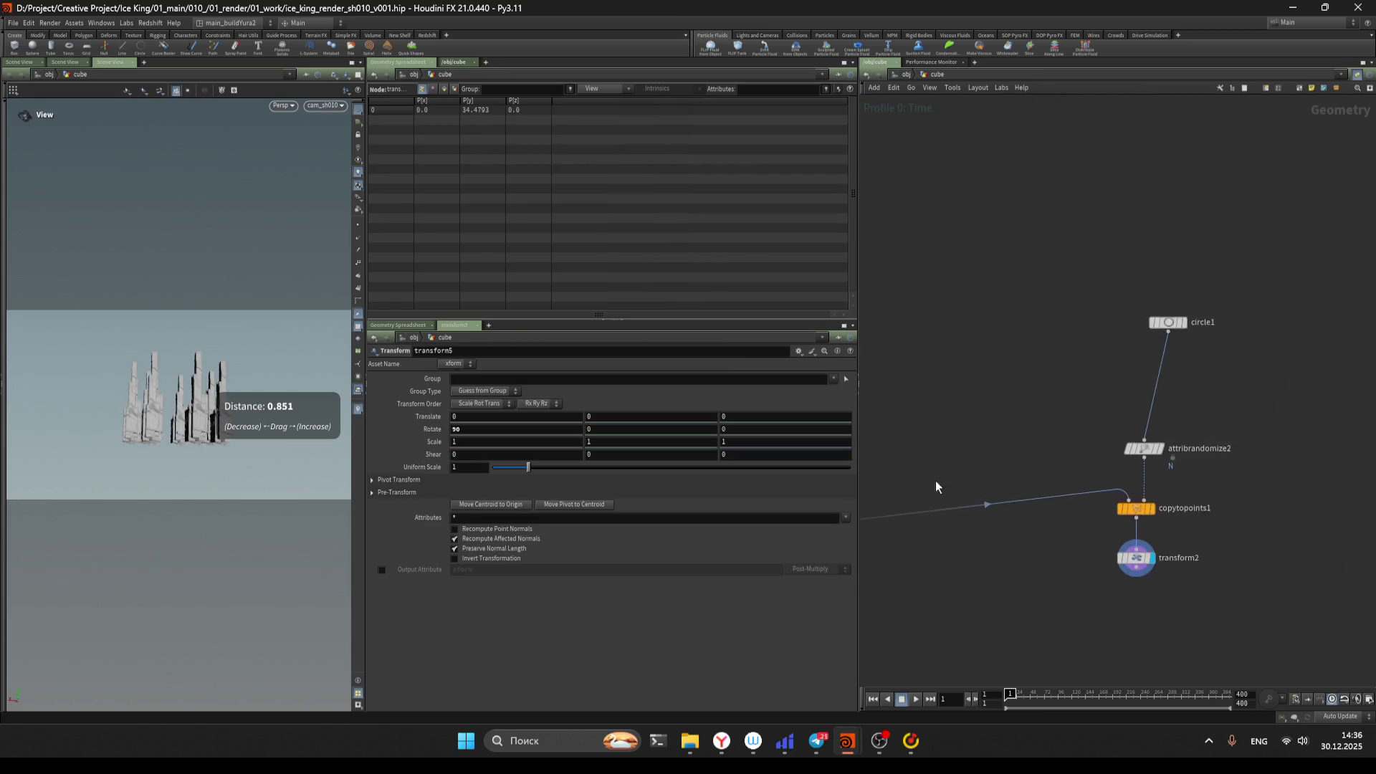
left_click(1157, 441)
mouse_move(500, 504)
middle_mouse_down()
mouse_move(462, 502)
mouse_move(591, 507)
mouse_move(570, 507)
middle_mouse_up()
double_click(499, 503)
type("0.")
key("BackSpace")
key("BackSpace")
key("BackSpace")
type("0.001")
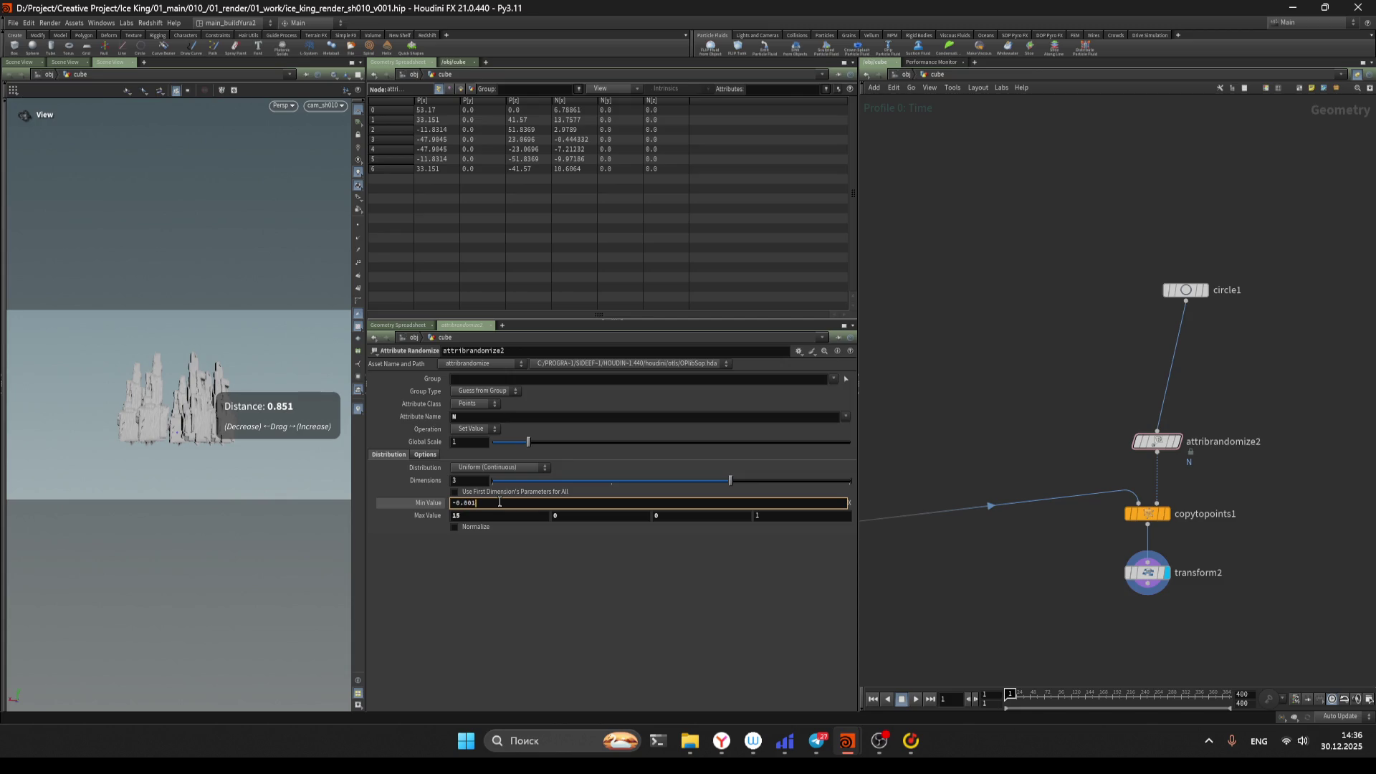
key("Tab")
type("0")
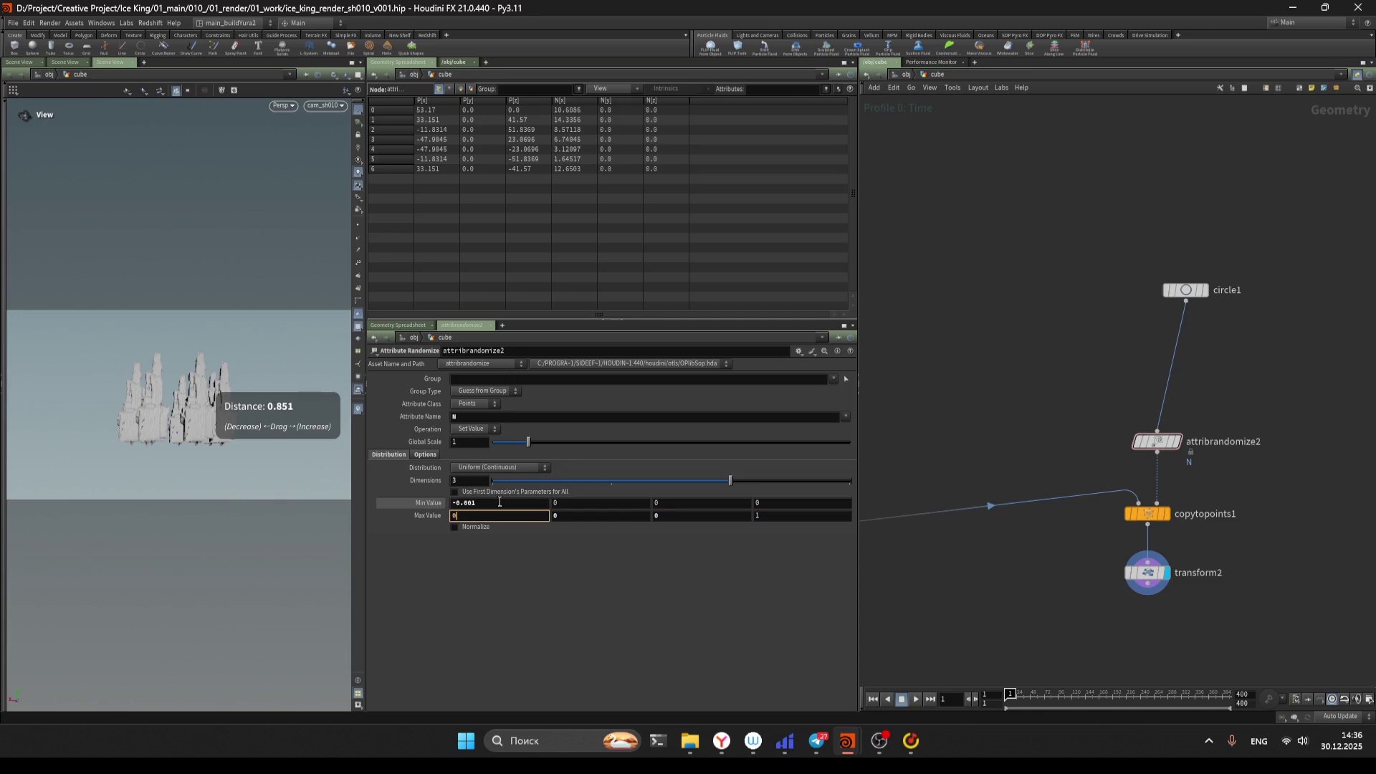
type(".0001")
key("Return")
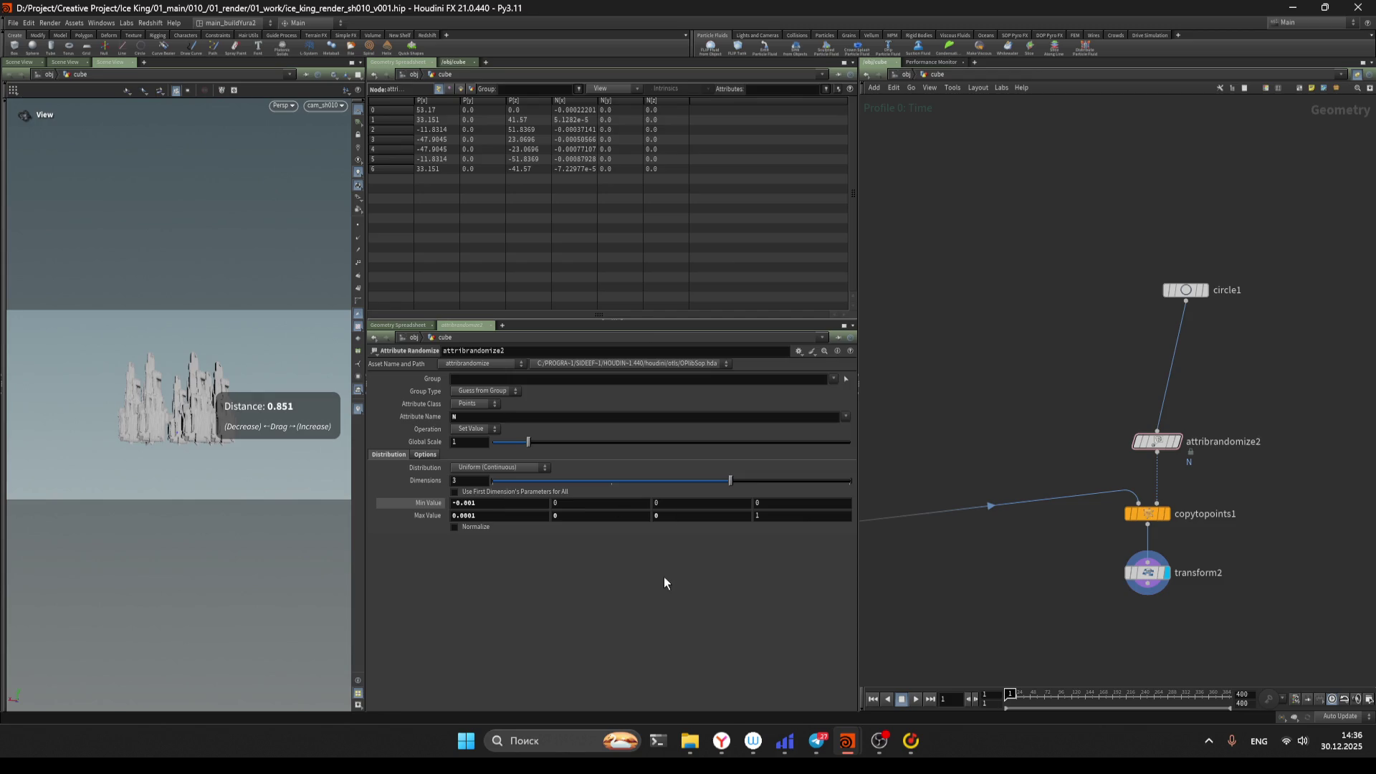
Set the second component's range to min -1e-5 and max 0.00005
mouse_move(595, 502)
middle_mouse_down()
mouse_move(566, 500)
mouse_move(599, 523)
mouse_move(598, 544)
mouse_move(568, 548)
middle_mouse_up()
mouse_move(588, 505)
middle_mouse_down()
mouse_move(578, 572)
mouse_move(575, 517)
middle_mouse_up()
key("BackSpace")
type("01")
key("Return")
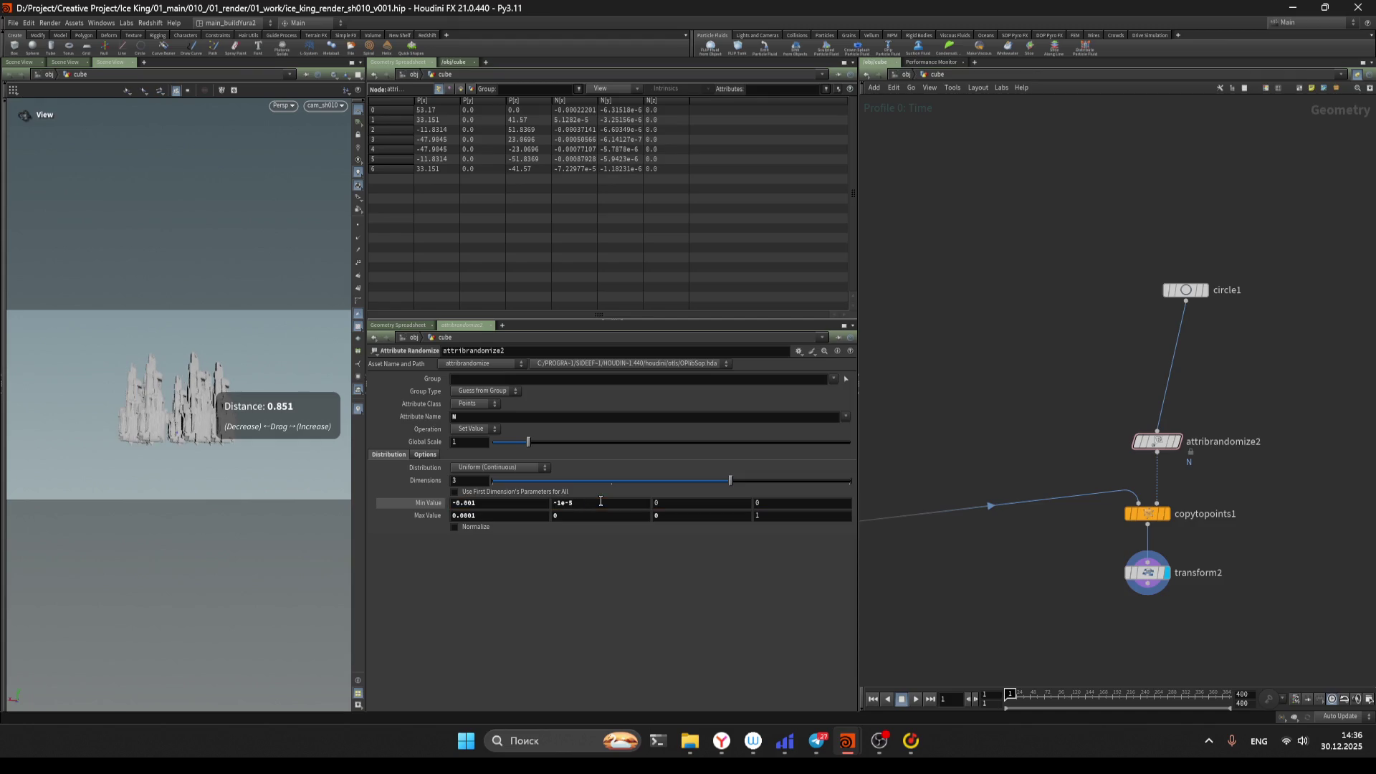
mouse_move(568, 516)
middle_mouse_down()
mouse_move(568, 586)
mouse_move(584, 586)
middle_mouse_up()
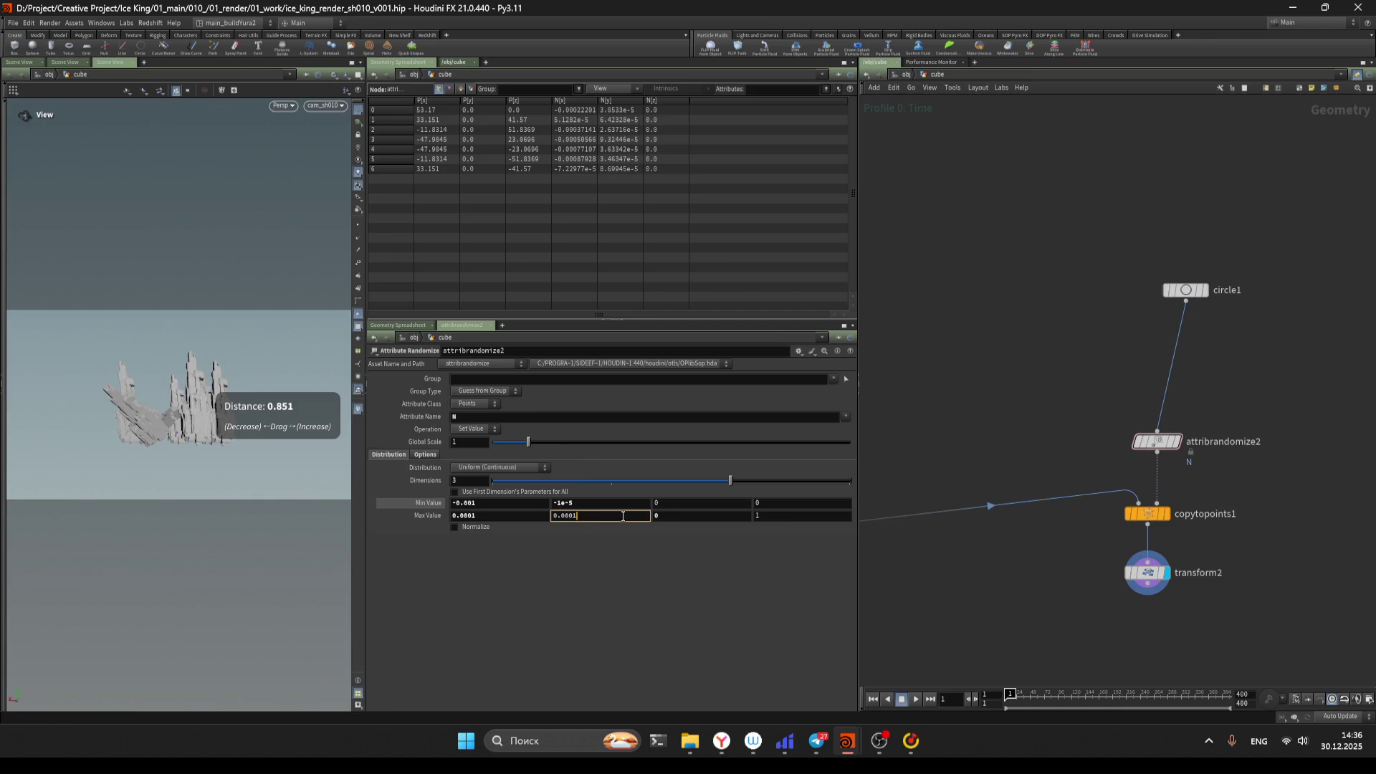
type("5")
key("Return")
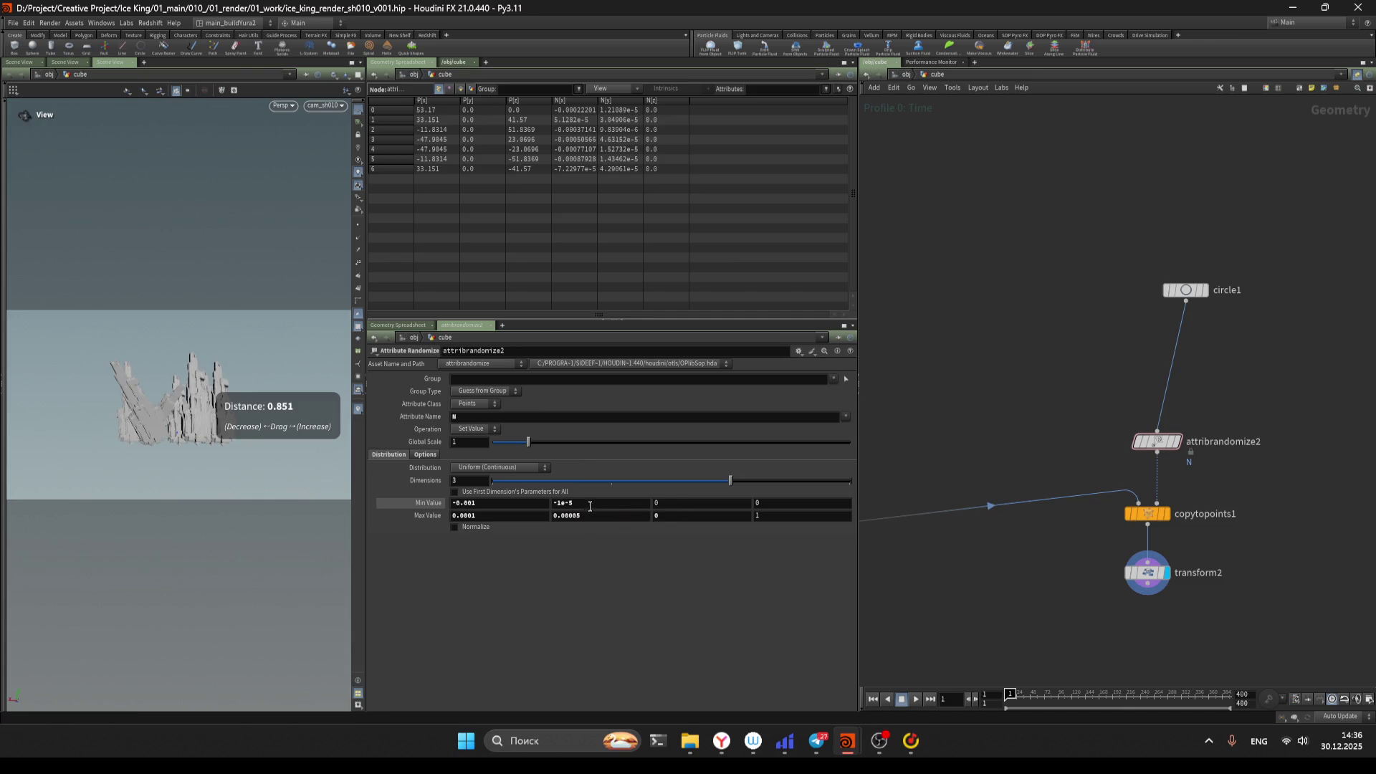
Set the third component to -0.0004 to 0.0006, check the pillars, and save
mouse_move(669, 503)
middle_mouse_down()
mouse_move(665, 562)
mouse_move(641, 576)
mouse_move(676, 513)
middle_mouse_up()
mouse_move(676, 581)
middle_mouse_down()
mouse_move(731, 585)
mouse_move(705, 592)
mouse_move(720, 598)
middle_mouse_up()
mouse_move(181, 410)
left_mouse_down()
mouse_move(184, 453)
mouse_move(144, 507)
mouse_move(167, 479)
left_mouse_up()
key("ctrl+z")
key("ctrl+s")
scroll(1043, 491, "down", 3)
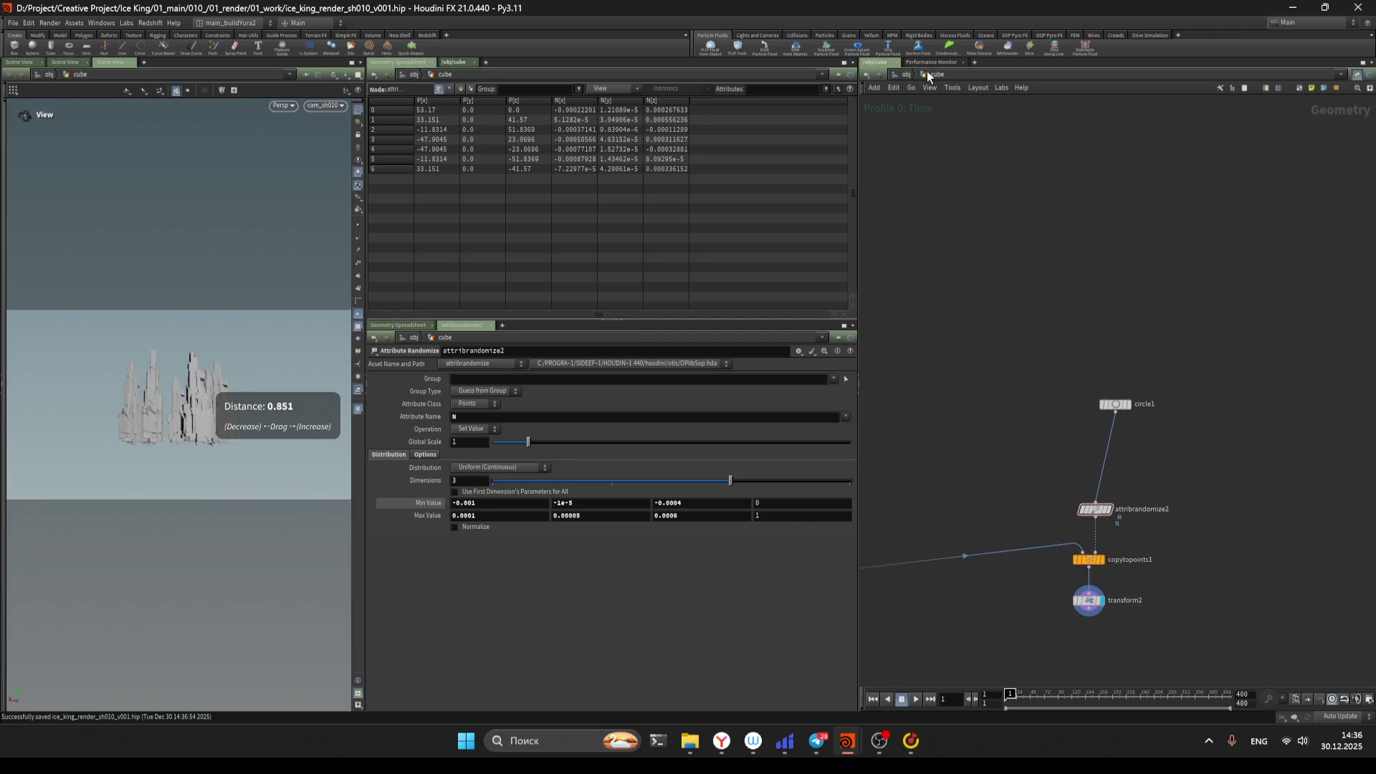
Return from the cube's contents to /obj, frame all object nodes, and save
left_click(900, 76)
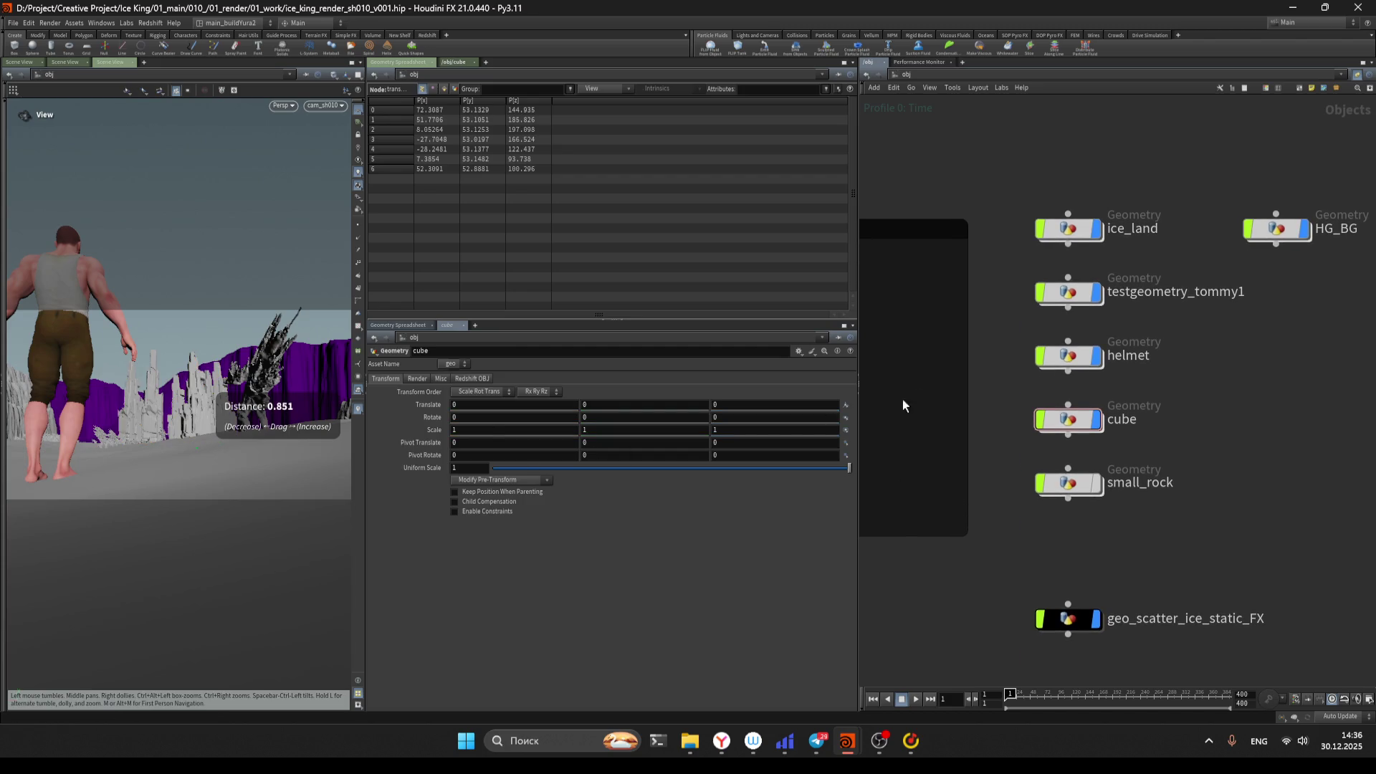
scroll(901, 399, "down", 3)
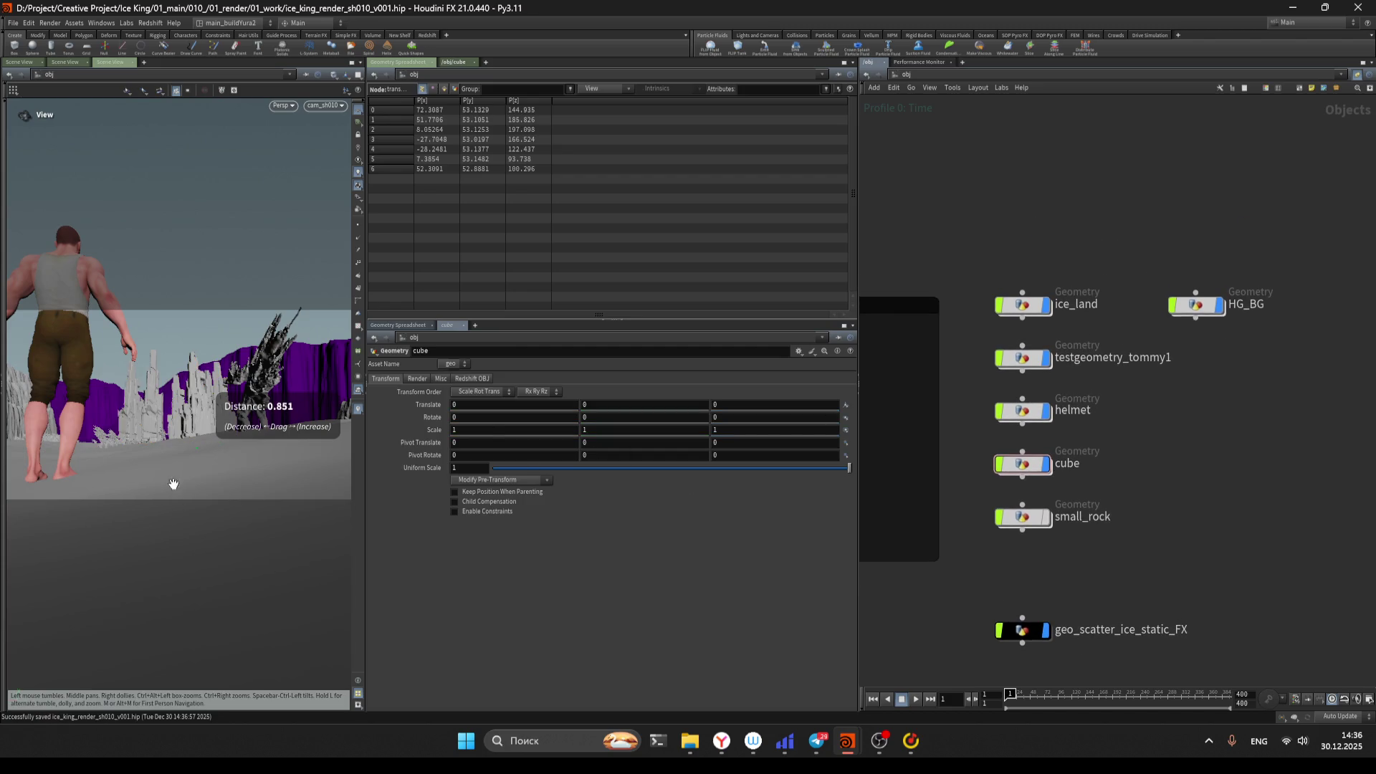
key("h")
key("ctrl+s")
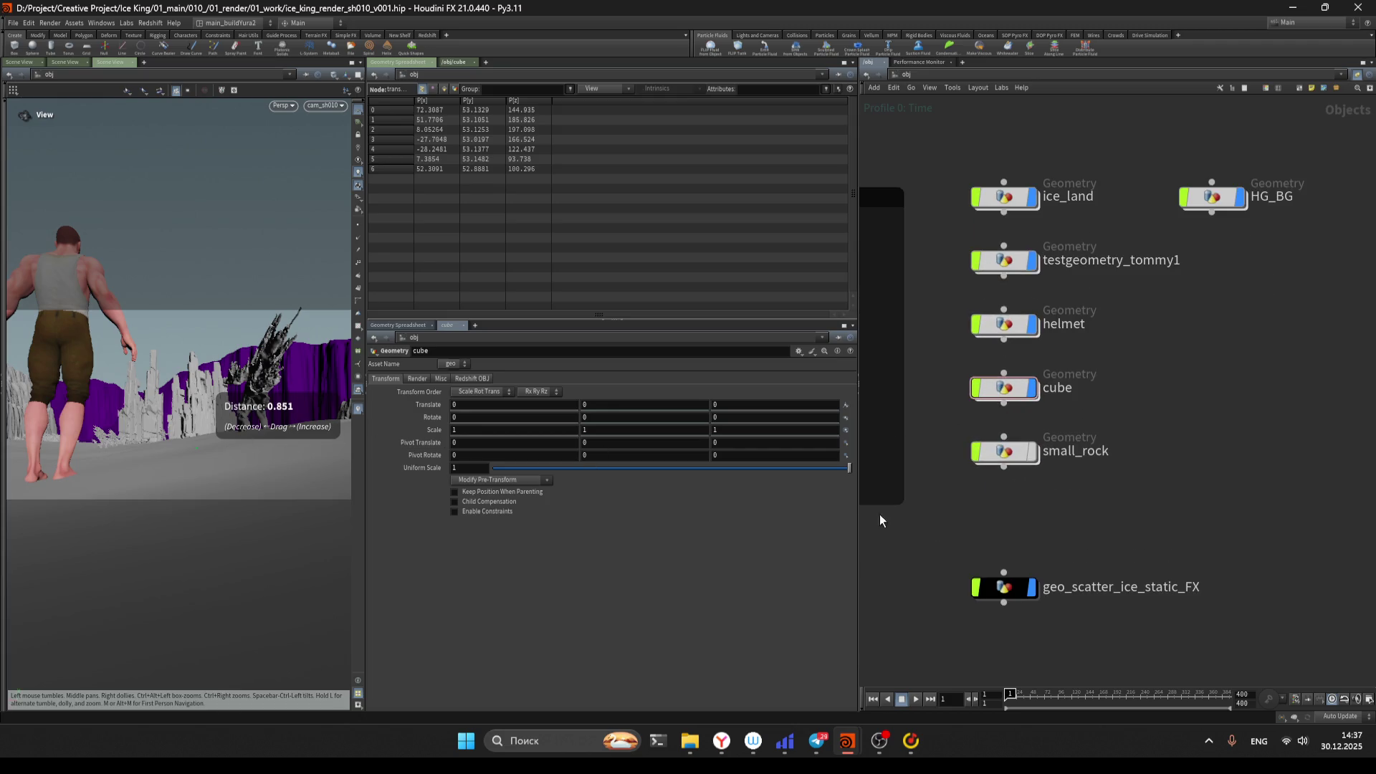
scroll(914, 531, "down", 1)
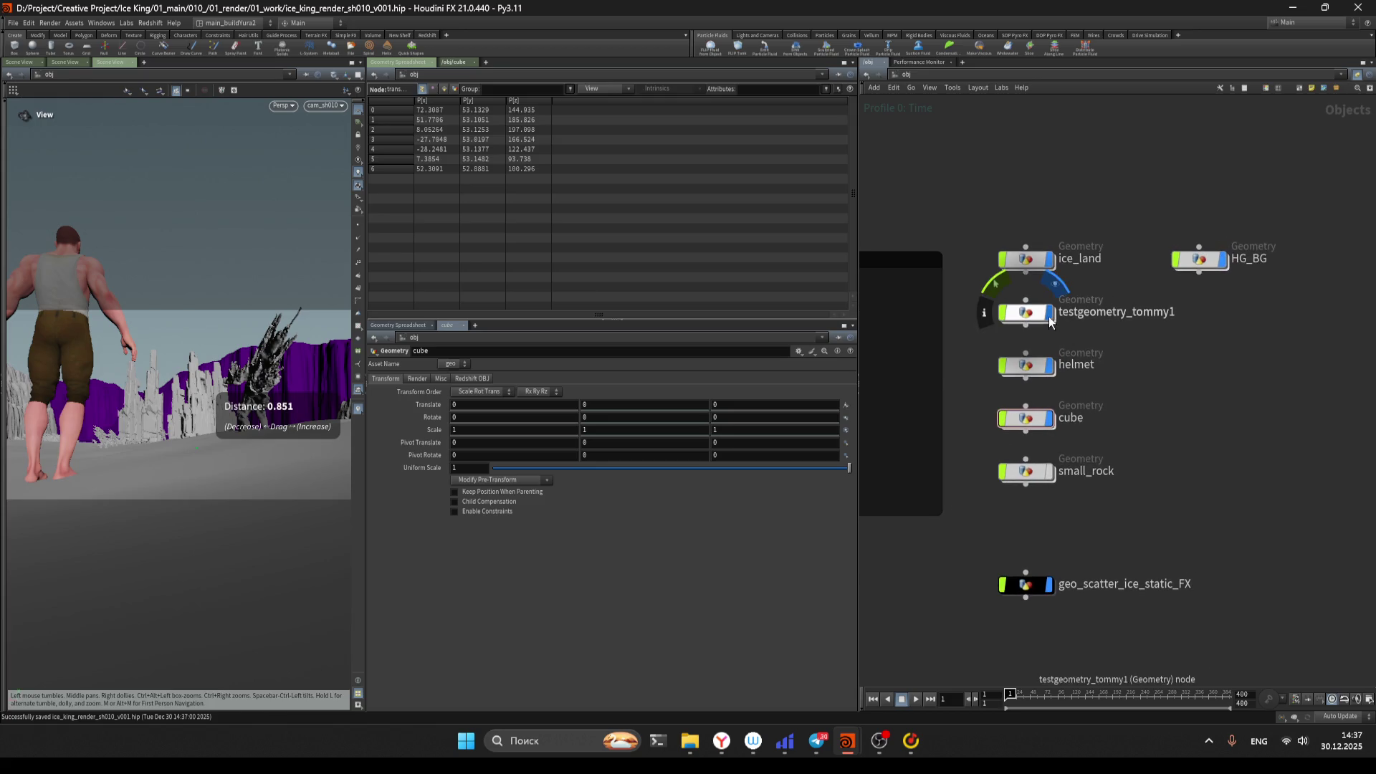
key("ctrl+s")
Move the shot to frame 271, save, and widen the 3D viewport pane
mouse_move(1058, 694)
left_mouse_down()
mouse_move(1194, 694)
mouse_move(1158, 694)
left_mouse_up()
key("ctrl+s")
scroll(1135, 488, "up", 1)
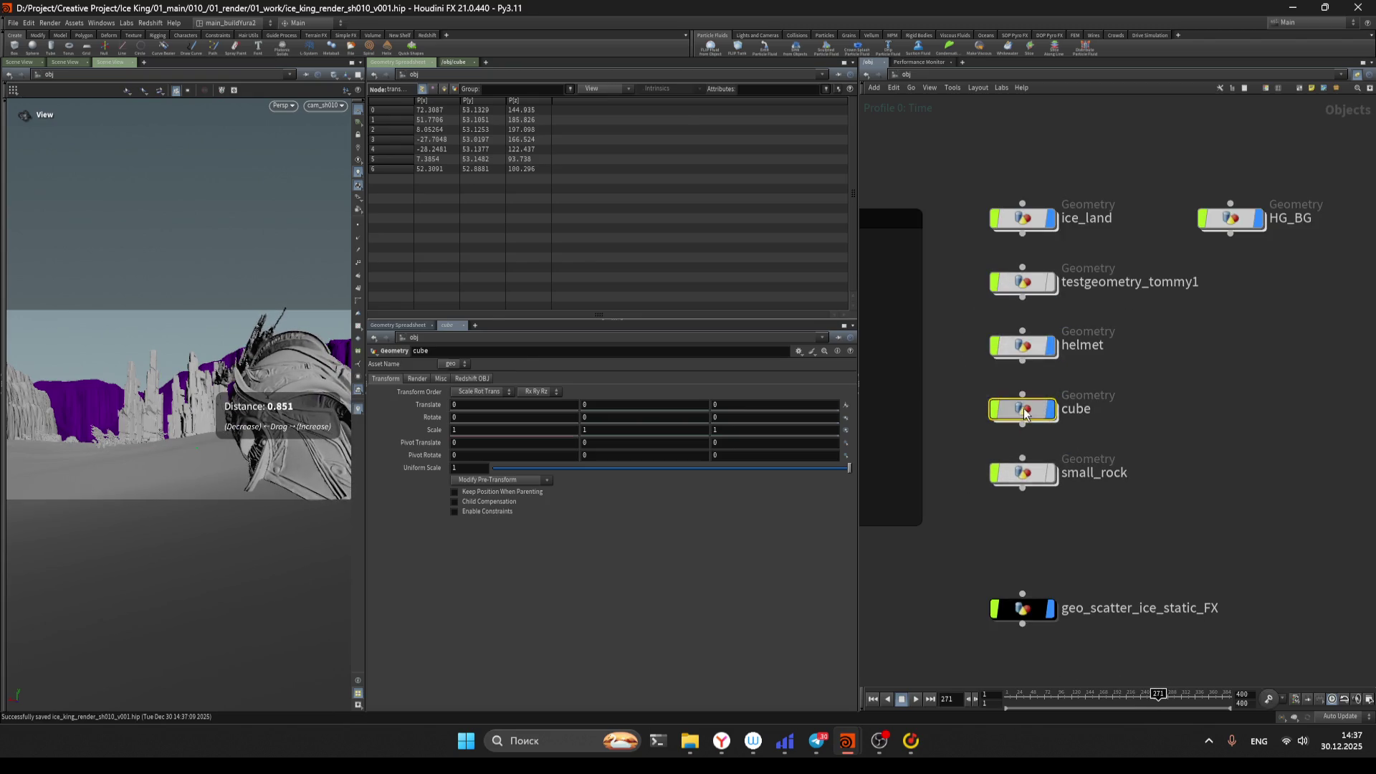
double_click(1024, 407)
key("u")
key("ctrl+s")
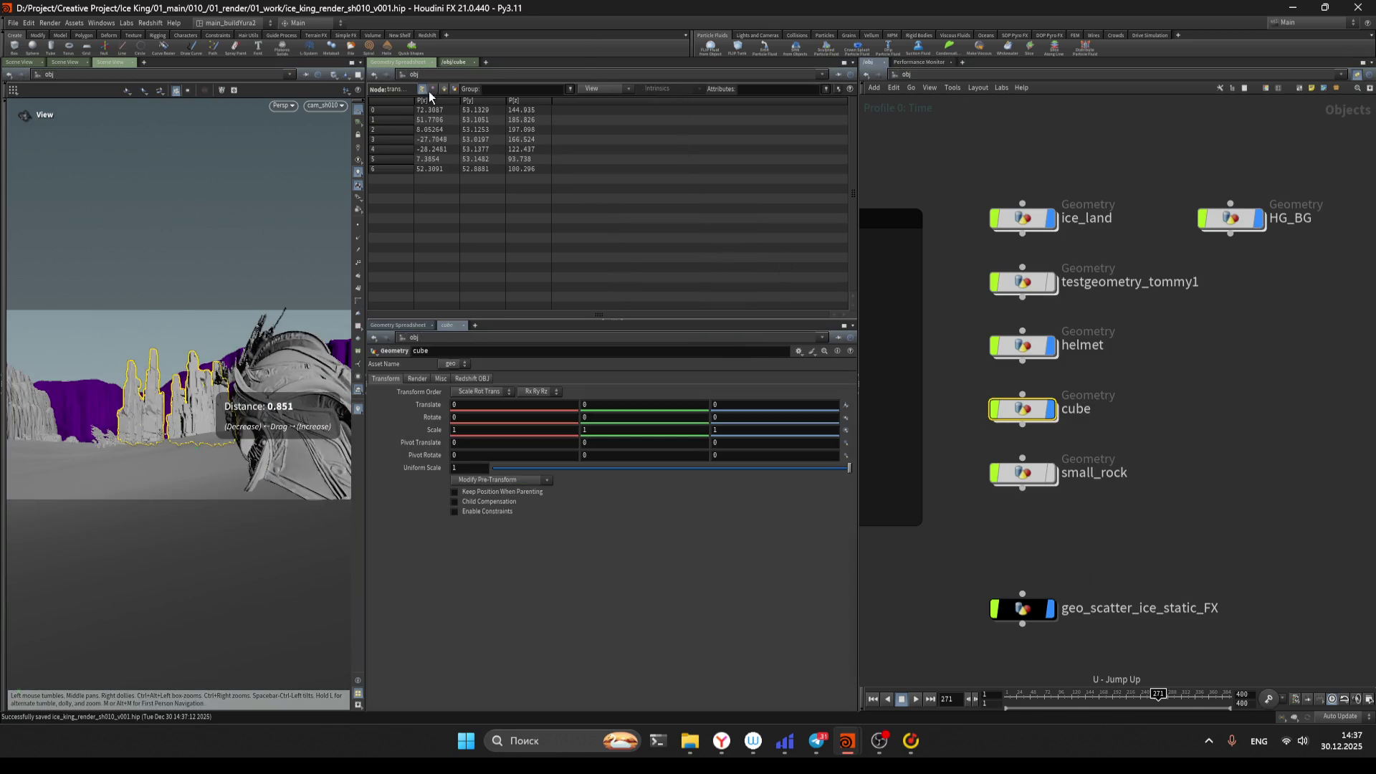
left_click_drag(365, 219, 565, 220)
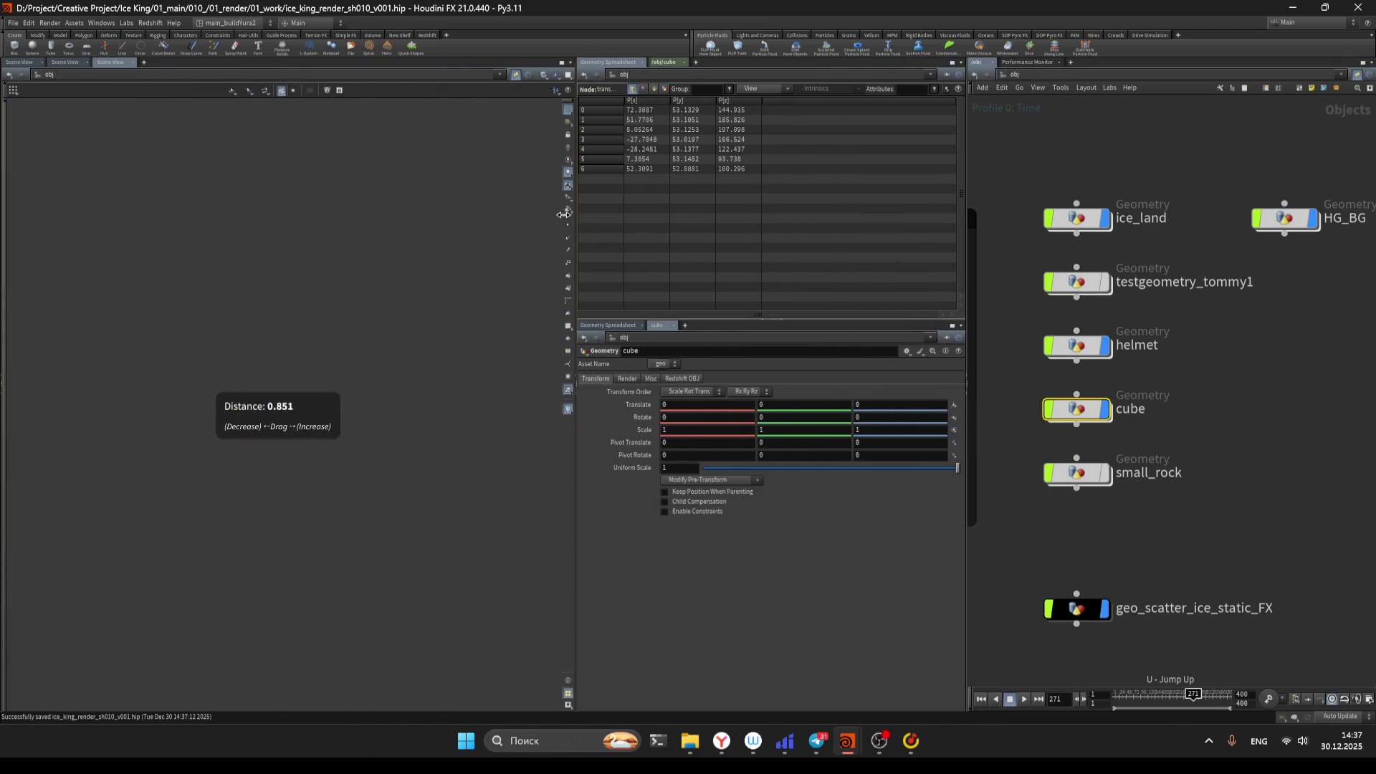
Inside the cube object, set transform4's Uniform Scale to 0.55
left_click(987, 489)
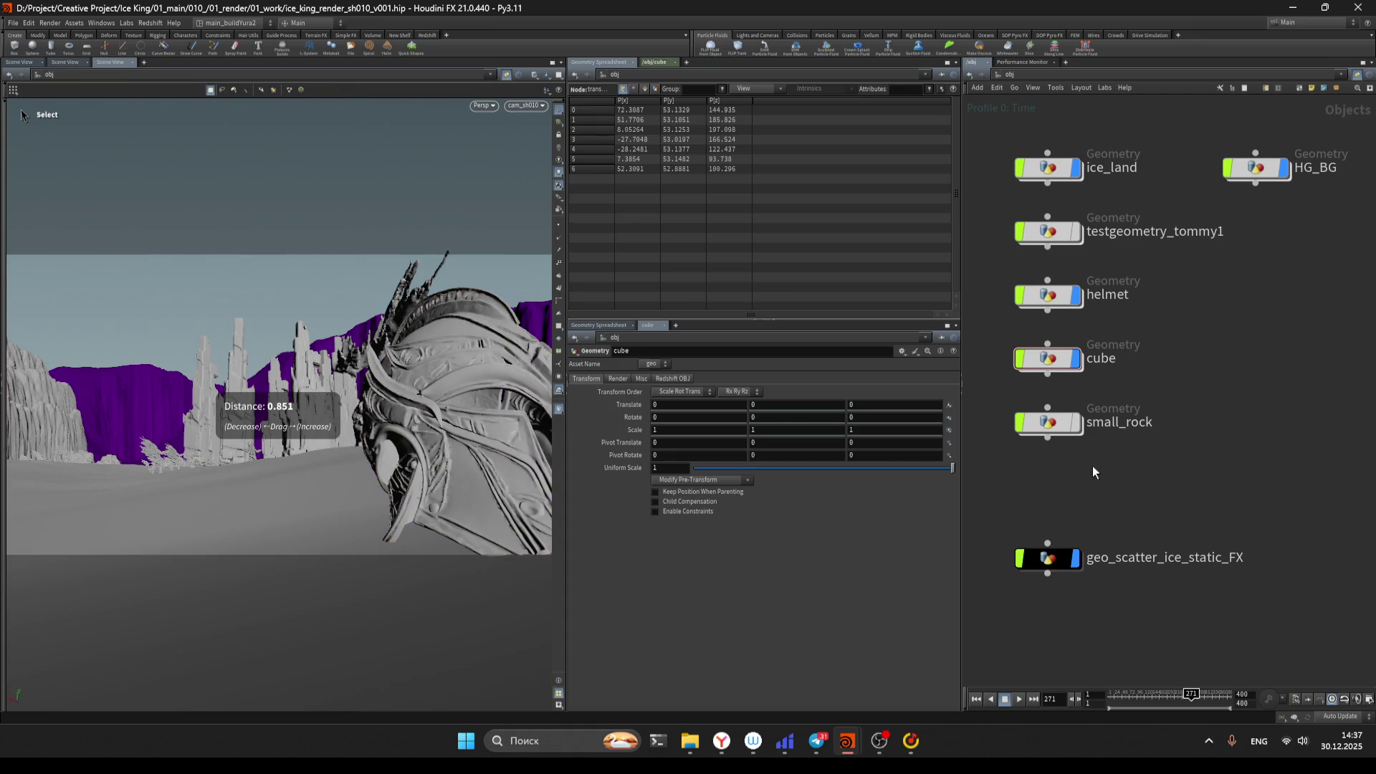
double_click(1047, 367)
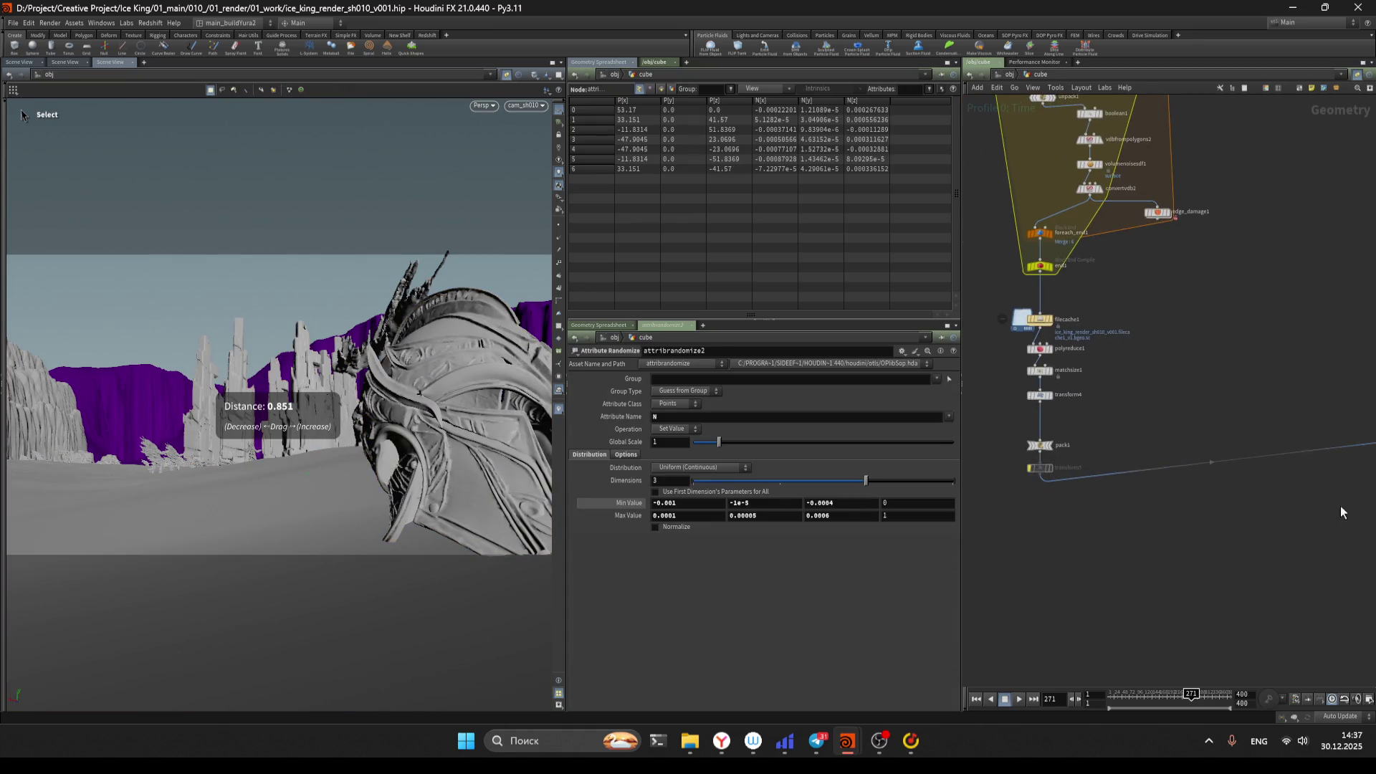
left_click(1038, 395)
left_click_drag(714, 475, 708, 475)
Inspect the scaled pillars from an orbited view, then return to the shot camera and save
key("Escape")
mouse_move(401, 444)
left_mouse_down()
mouse_move(246, 516)
mouse_move(280, 390)
mouse_move(315, 501)
mouse_move(373, 595)
mouse_move(452, 592)
mouse_move(492, 621)
mouse_move(315, 573)
mouse_move(287, 545)
mouse_move(280, 502)
mouse_move(297, 561)
left_mouse_up()
key("Escape")
key("ctrl+z")
key("ctrl+s")
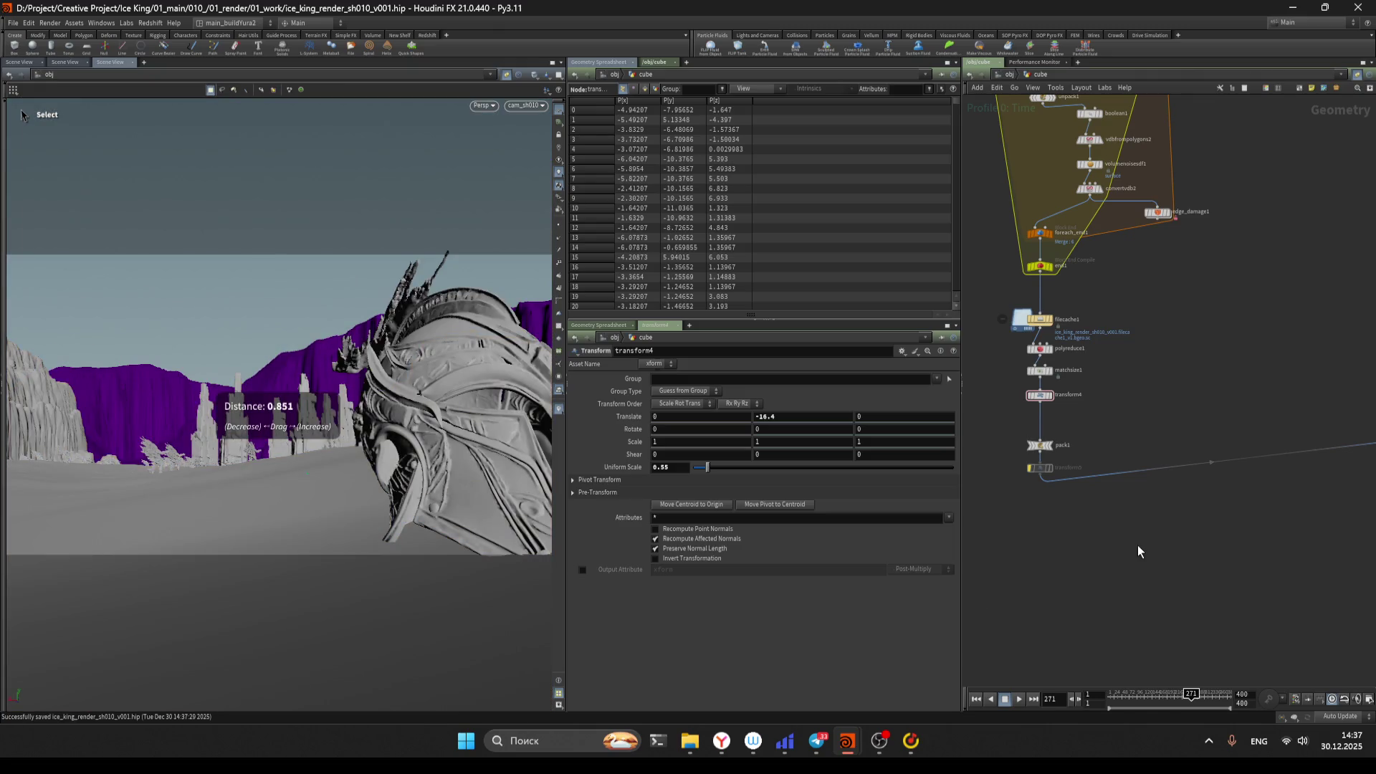
Move the shot back to frame 181 and display only the cube's pillar geometry
key("Escape")
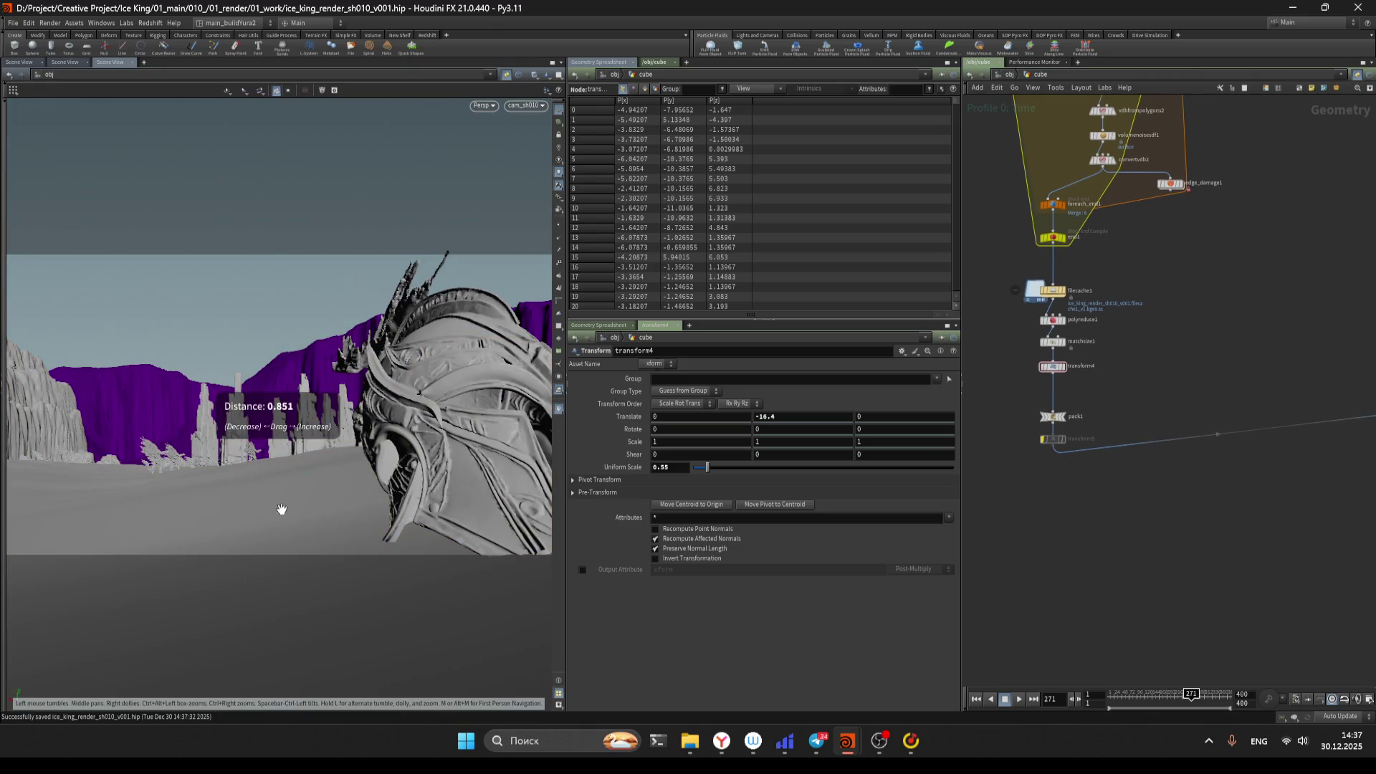
left_click(1162, 694)
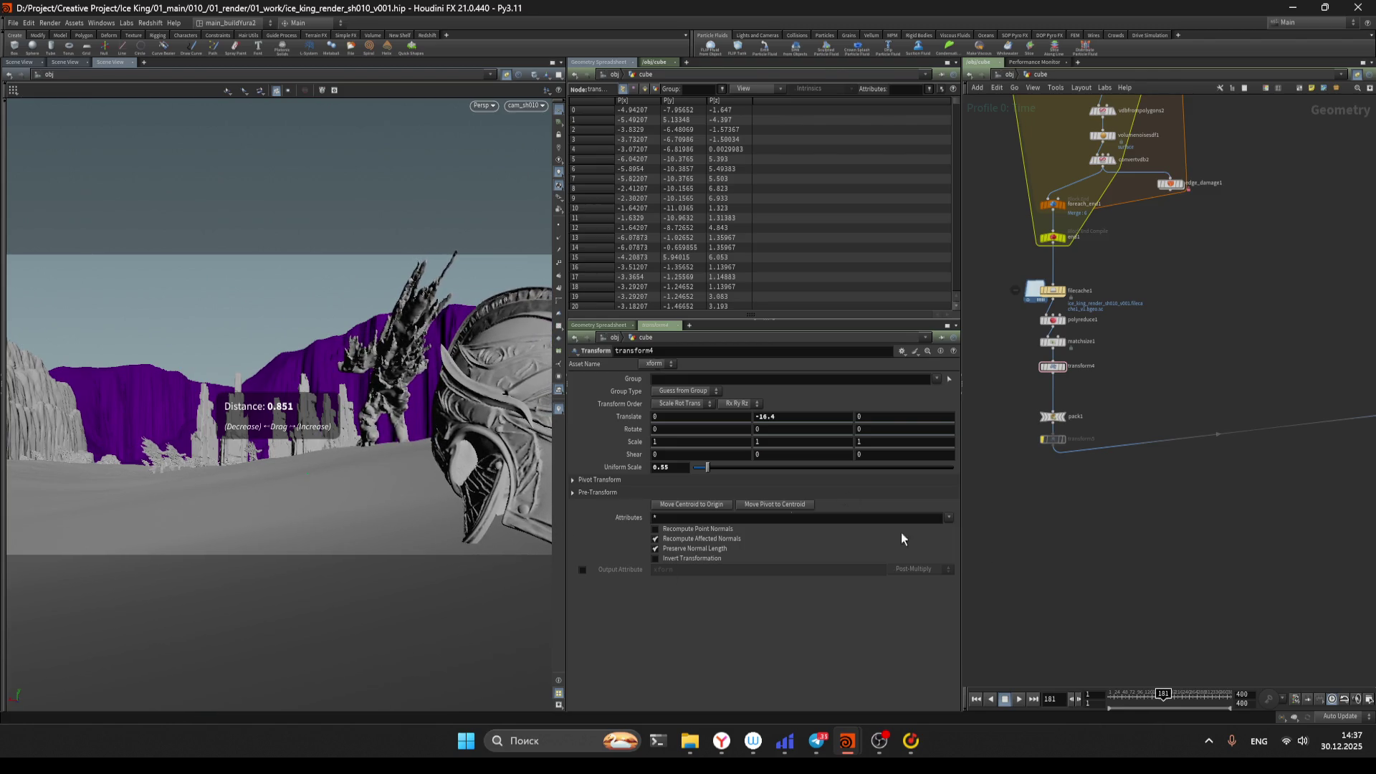
left_click(4, 123)
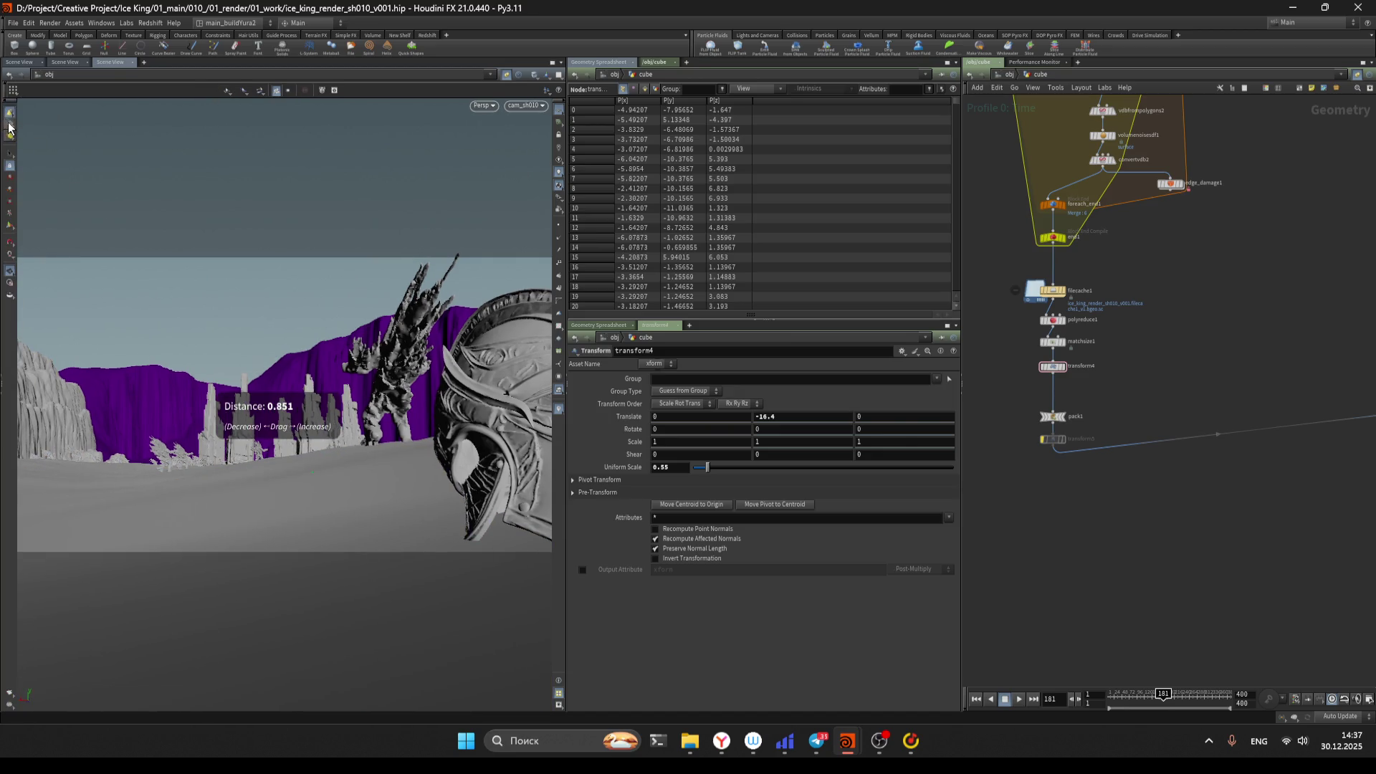
left_click(10, 154)
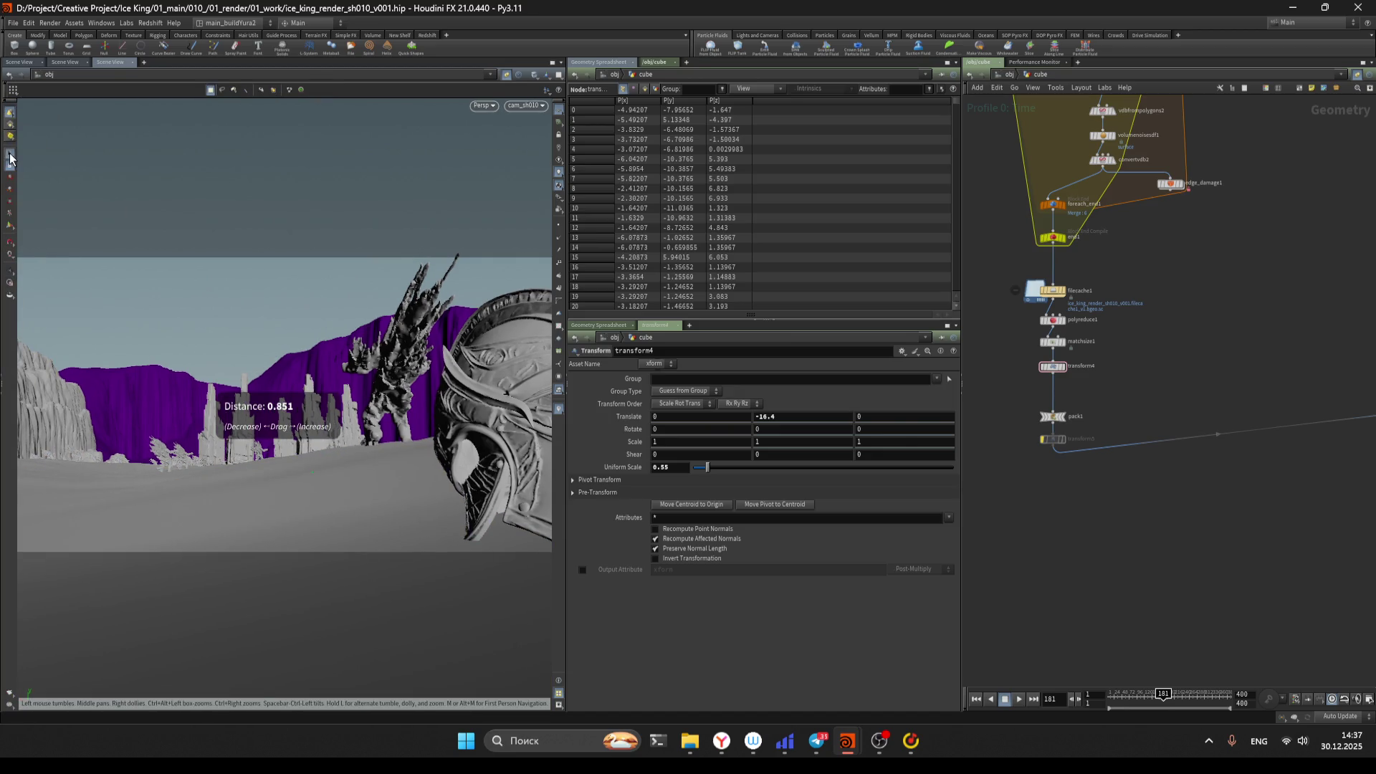
left_click(506, 75)
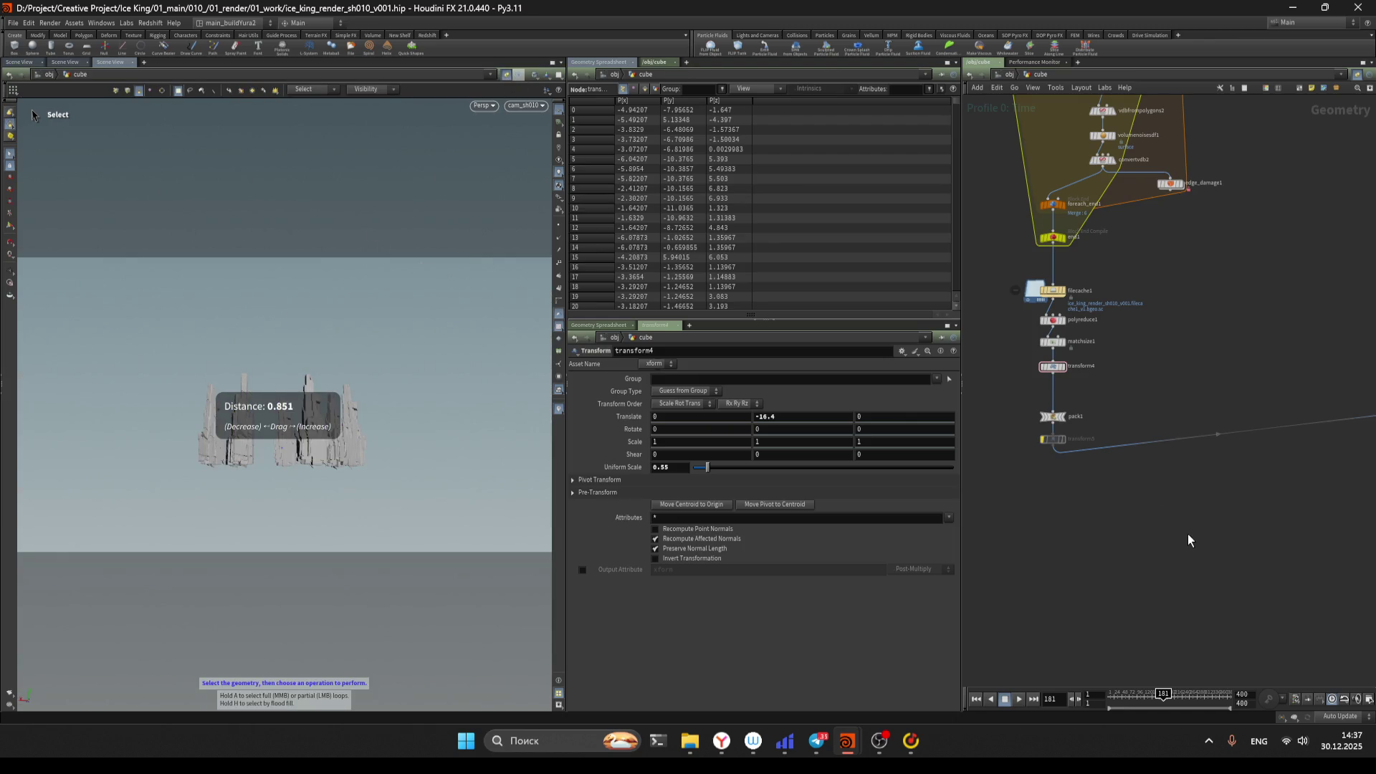
middle_click_drag(1308, 476, 1096, 481)
scroll(1097, 482, "down", 2)
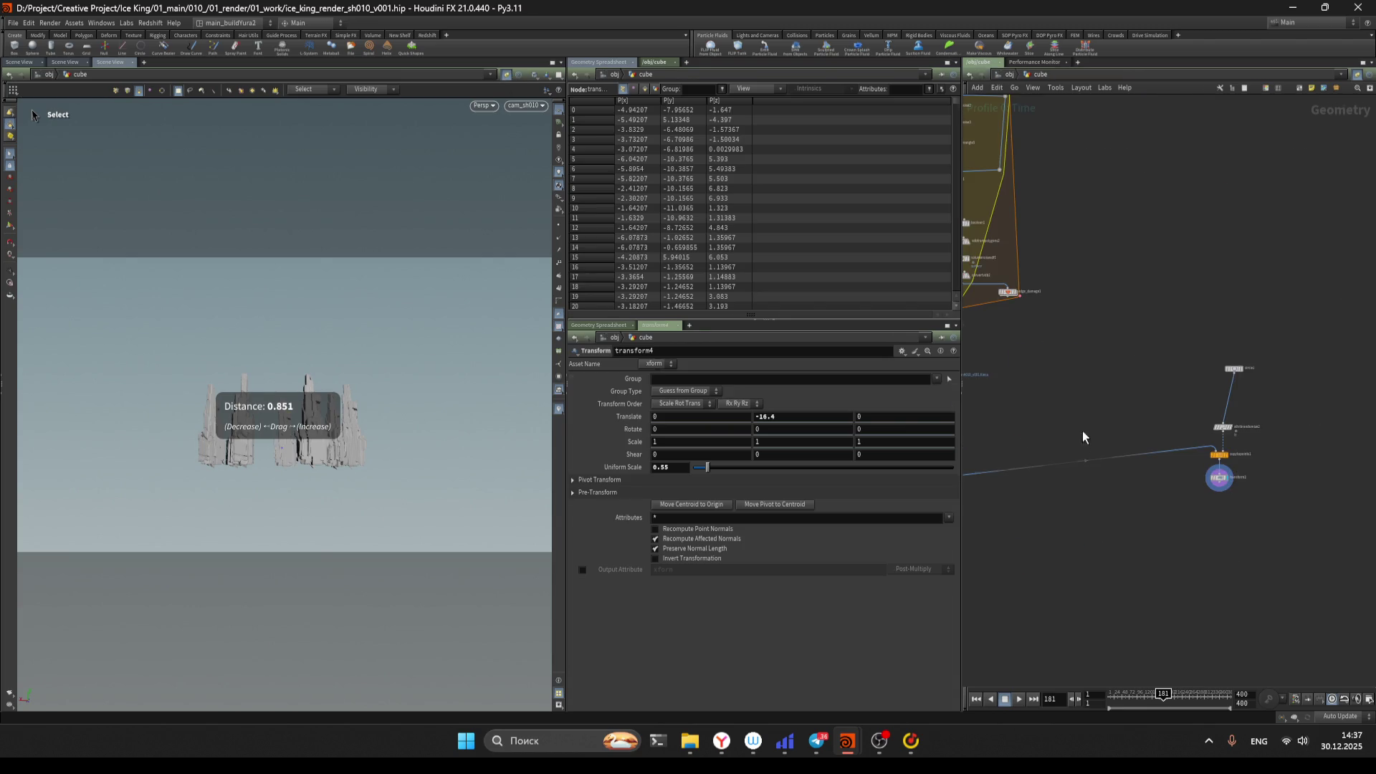
Return to /obj, set the shot to frame 174, and save the scene
key("u")
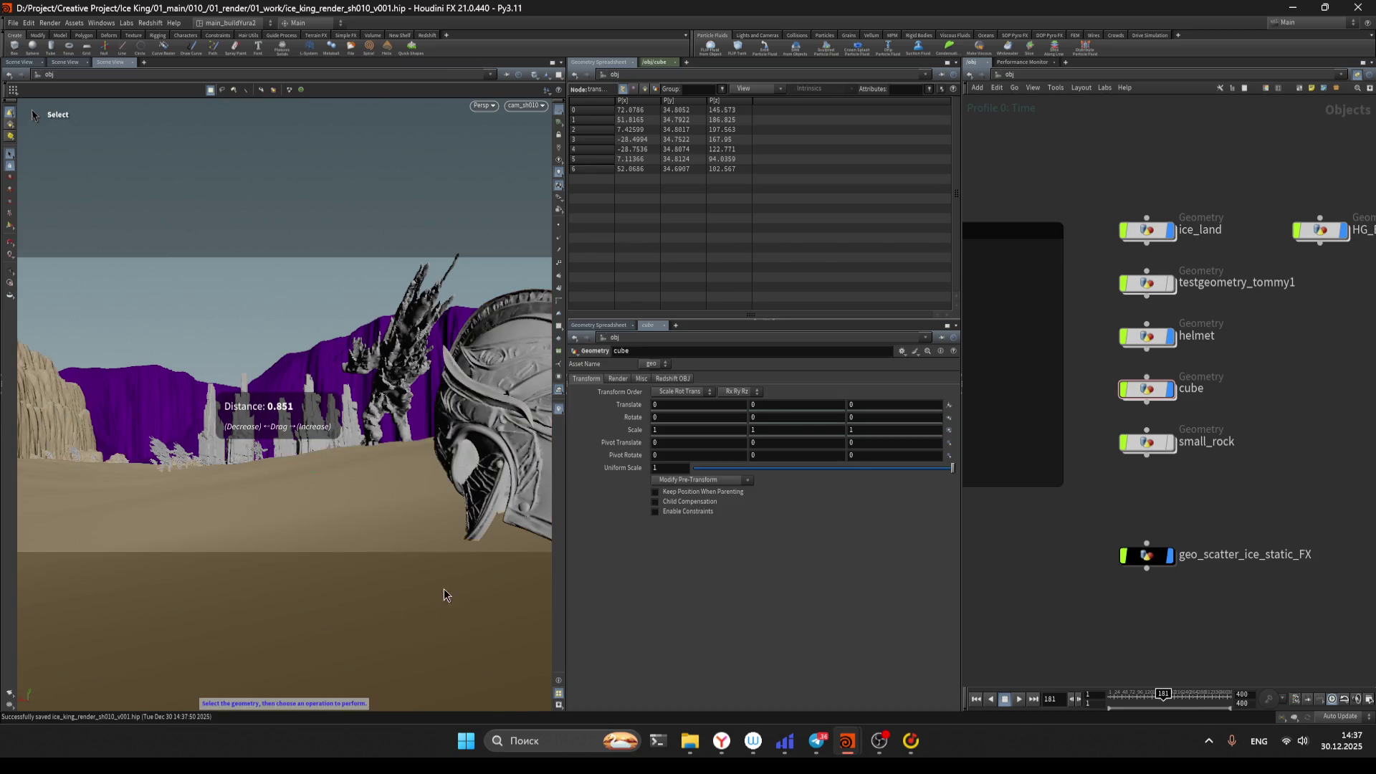
left_click_drag(1179, 704, 1161, 706)
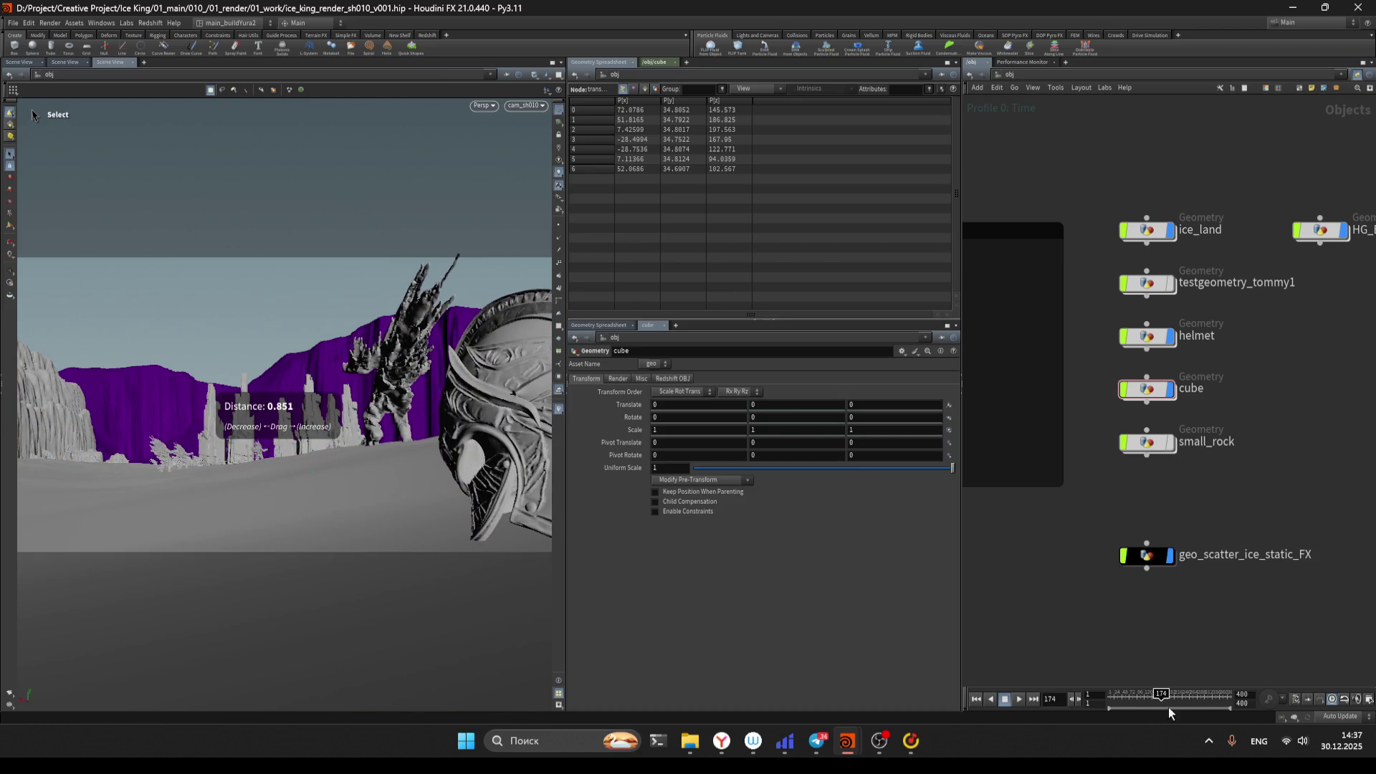
key("ctrl+s")
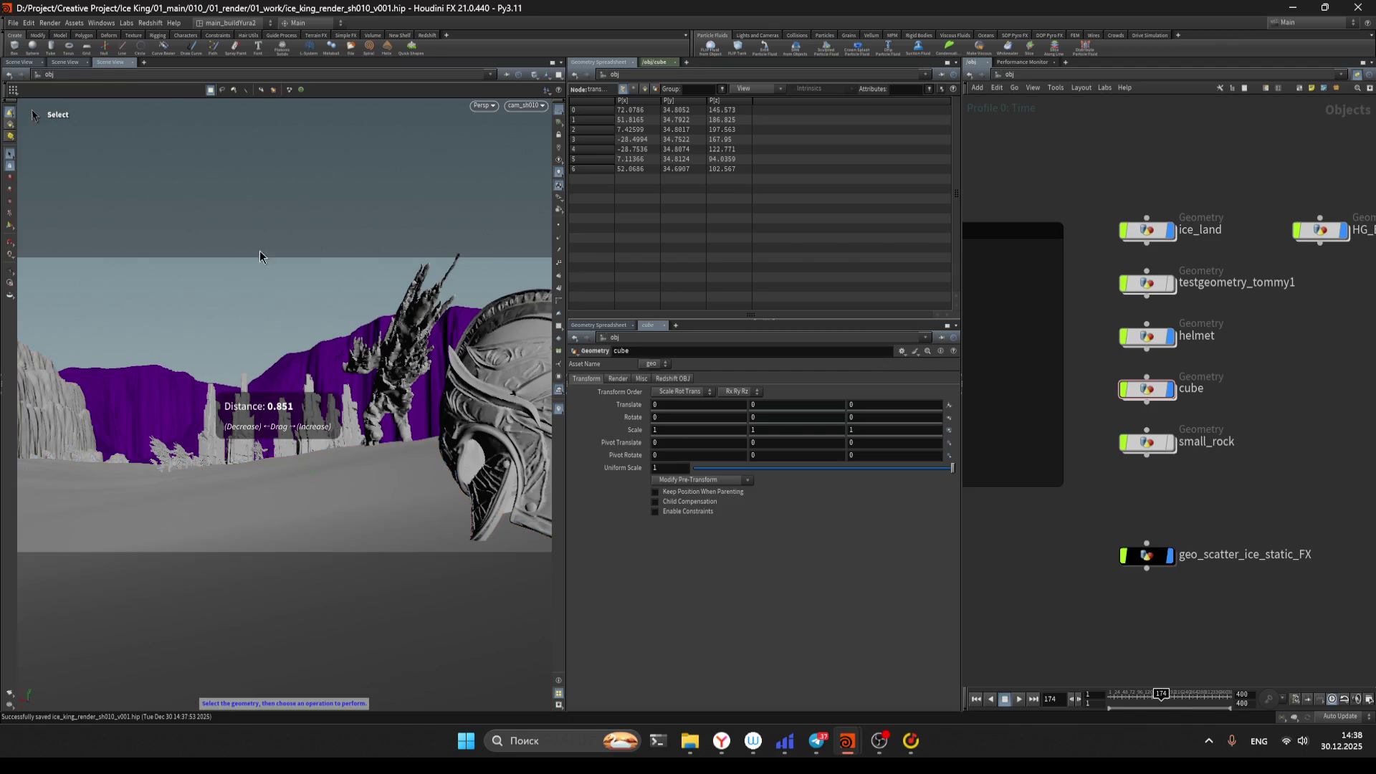
Tumble the view lower and closer to inspect the cliff pillars within the ice terrain
key("Escape")
mouse_move(175, 510)
left_mouse_down()
mouse_move(157, 500)
mouse_move(197, 502)
mouse_move(111, 531)
left_mouse_up()
key("s")
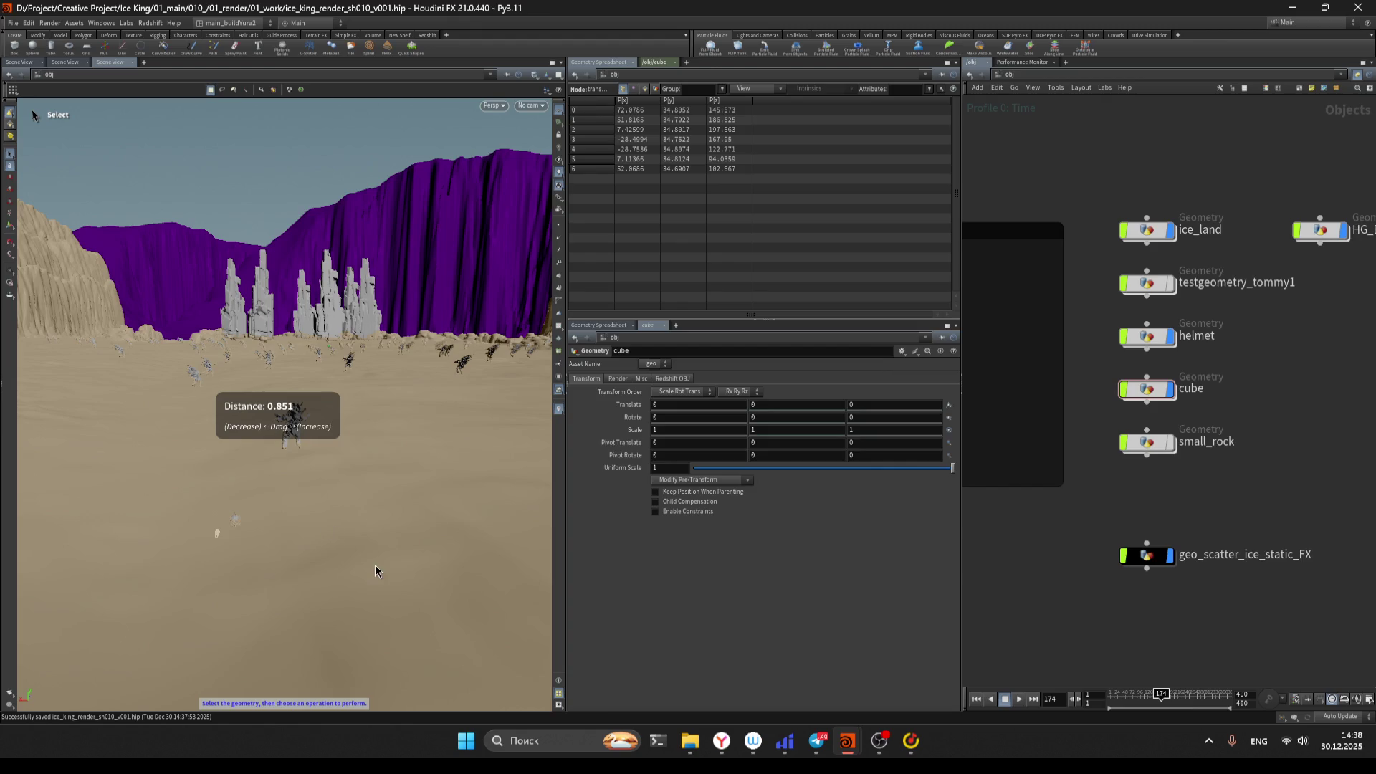
key("Escape")
mouse_move(372, 337)
left_mouse_down()
mouse_move(358, 387)
mouse_move(241, 452)
mouse_move(219, 498)
mouse_move(180, 516)
mouse_move(226, 536)
mouse_move(191, 528)
mouse_move(248, 511)
mouse_move(316, 539)
mouse_move(319, 556)
mouse_move(372, 528)
mouse_move(333, 505)
mouse_move(412, 468)
mouse_move(334, 504)
mouse_move(347, 508)
left_mouse_up()
key("s")
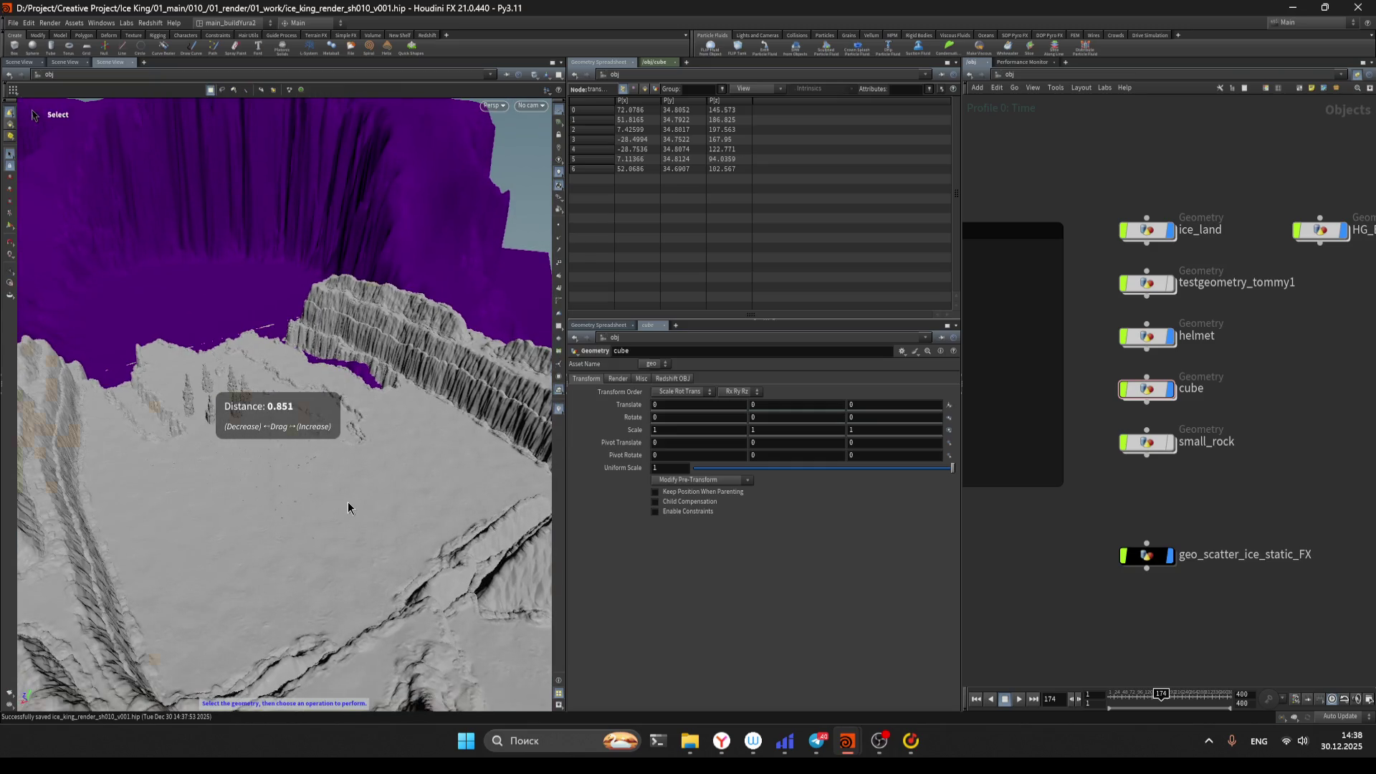